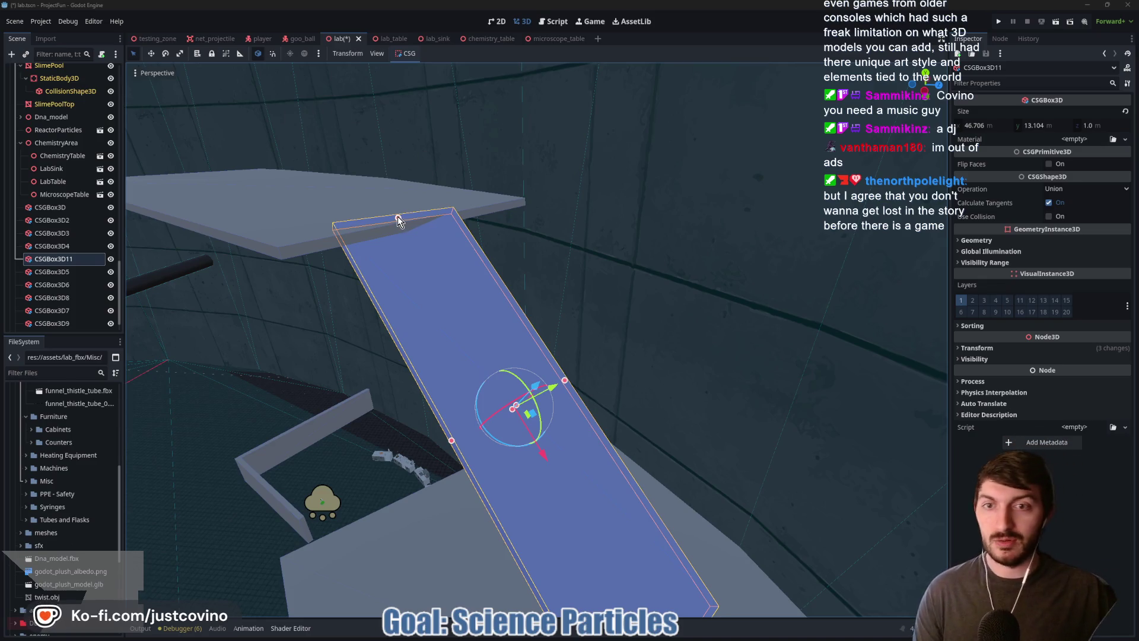
Step: Shorten the CSGBox3D11 ramp from 46.706 to 45.854 so it rests on the shelf, and save
{"action": "left_click_drag", "start_coordinate": [398, 221], "coordinate": [405, 229]}
{"action": "left_click_drag", "start_coordinate": [532, 237], "coordinate": [609, 234]}
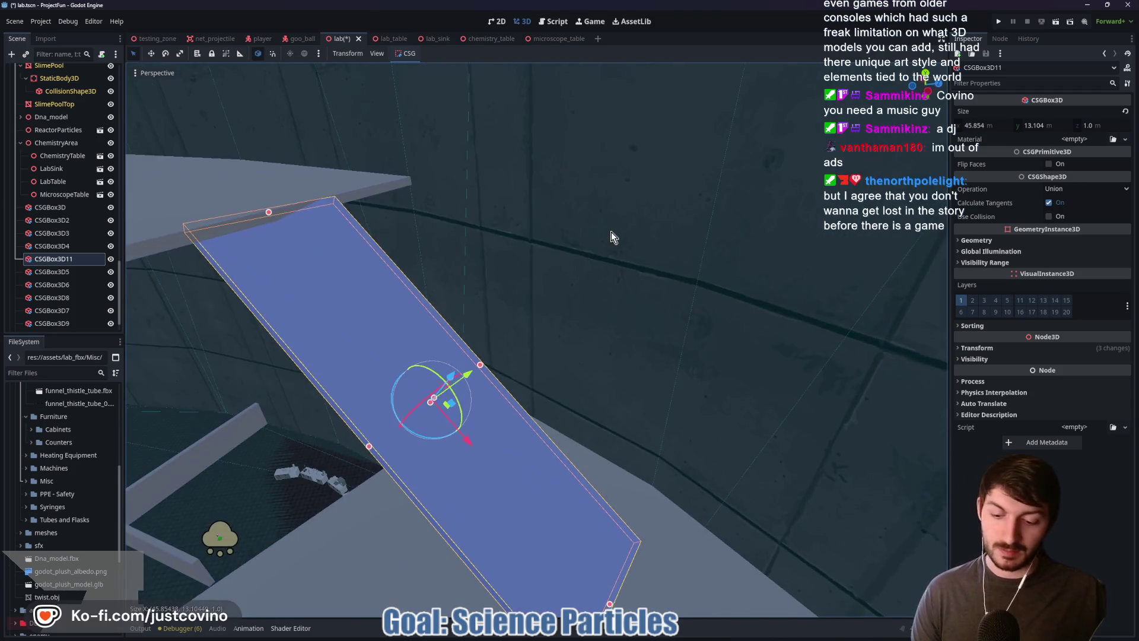
{"action": "key", "text": "ctrl+s"}
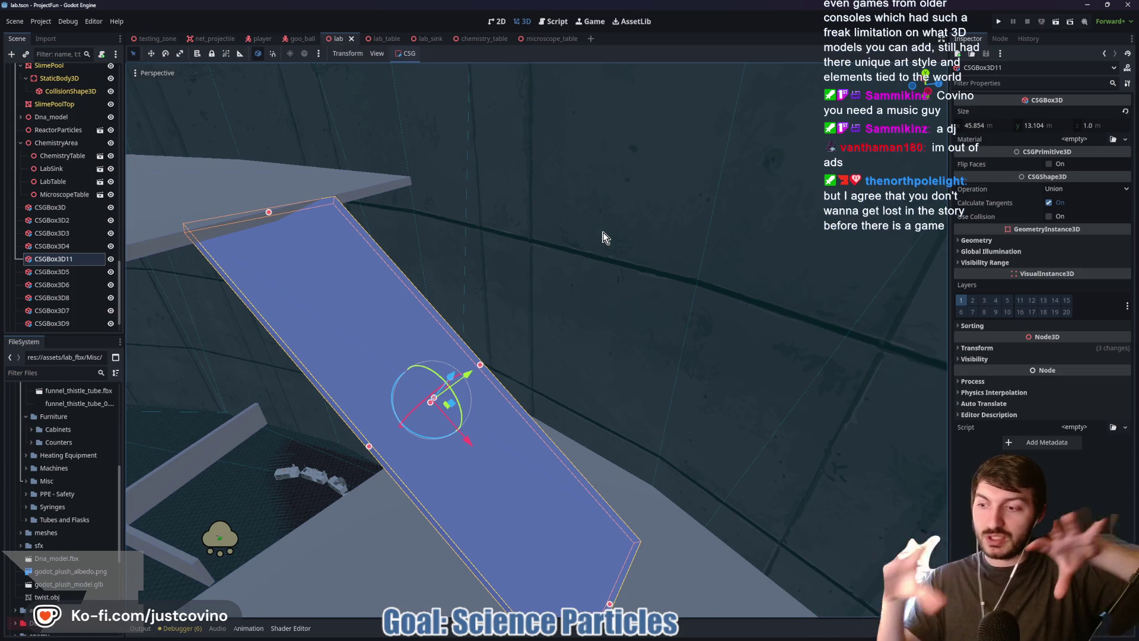
{"action": "mouse_move", "coordinate": [601, 212]}
{"action": "left_mouse_down"}
{"action": "mouse_move", "coordinate": [581, 201]}
{"action": "mouse_move", "coordinate": [588, 178]}
{"action": "mouse_move", "coordinate": [653, 196]}
{"action": "left_mouse_up"}
{"action": "mouse_move", "coordinate": [624, 303]}
{"action": "left_mouse_down"}
{"action": "mouse_move", "coordinate": [611, 291]}
{"action": "mouse_move", "coordinate": [624, 303]}
{"action": "left_mouse_up"}
Step: Move the 57.887 × 39.892 CSGBox3D5 platform along X, then save the scene
{"action": "left_click", "coordinate": [568, 401]}
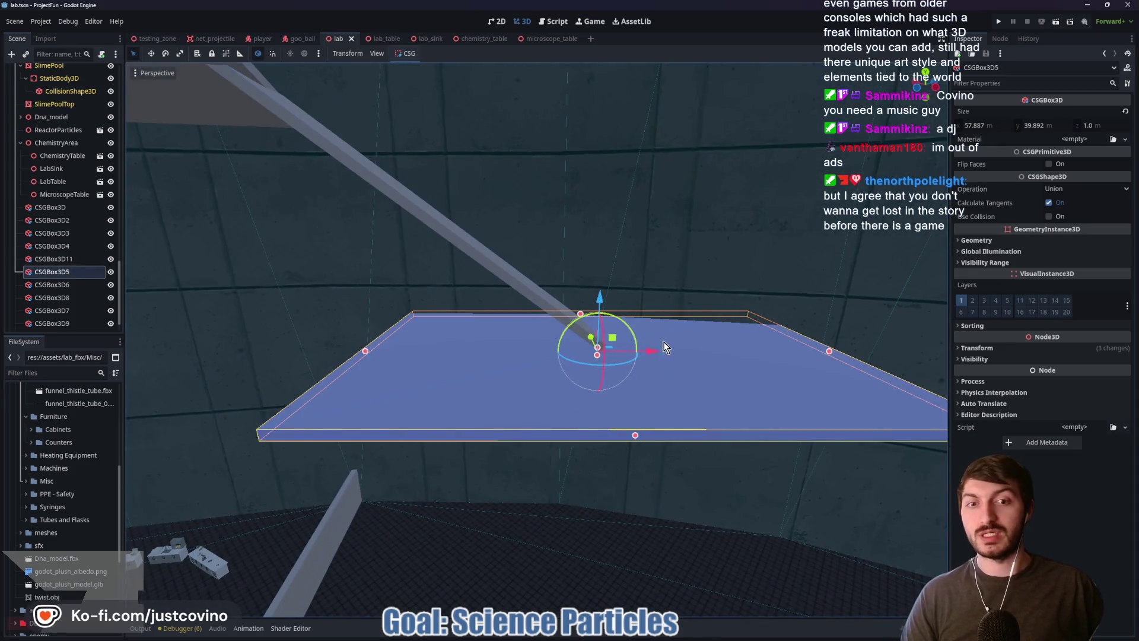
{"action": "left_click_drag", "start_coordinate": [663, 347], "coordinate": [817, 382]}
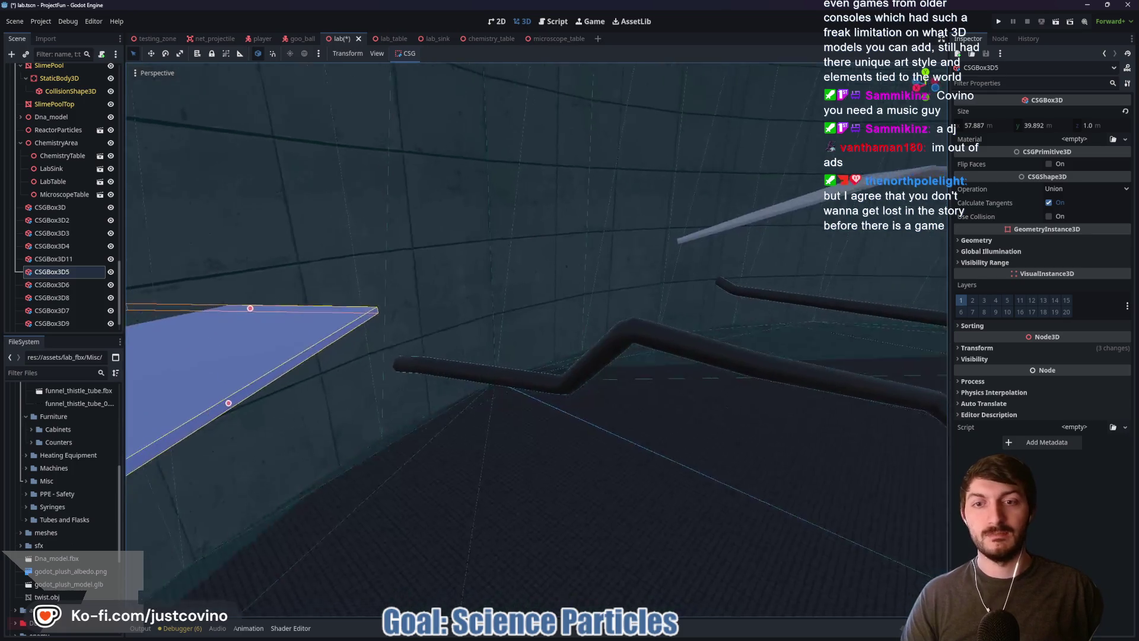
{"action": "left_click_drag", "start_coordinate": [375, 329], "coordinate": [379, 319]}
{"action": "left_click_drag", "start_coordinate": [511, 235], "coordinate": [510, 225]}
{"action": "key", "text": "ctrl+s"}
Step: Duplicate the CSGBox3D8 shelf and raise the copy above it
{"action": "left_click", "coordinate": [452, 405]}
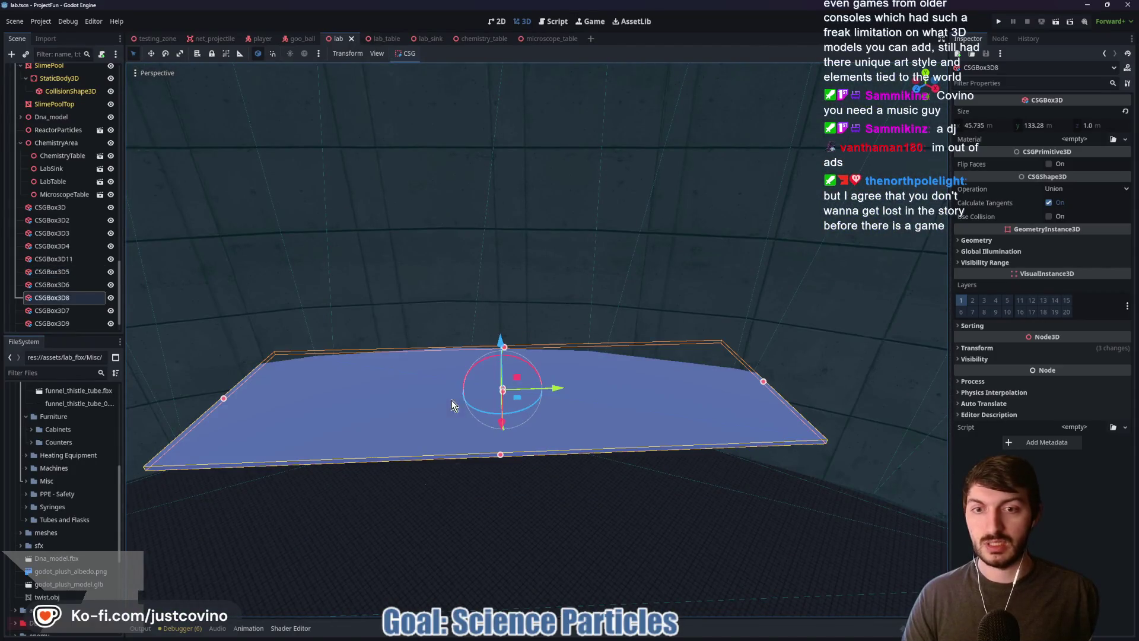
{"action": "key", "text": "ctrl+d"}
{"action": "left_click_drag", "start_coordinate": [501, 325], "coordinate": [483, 130]}
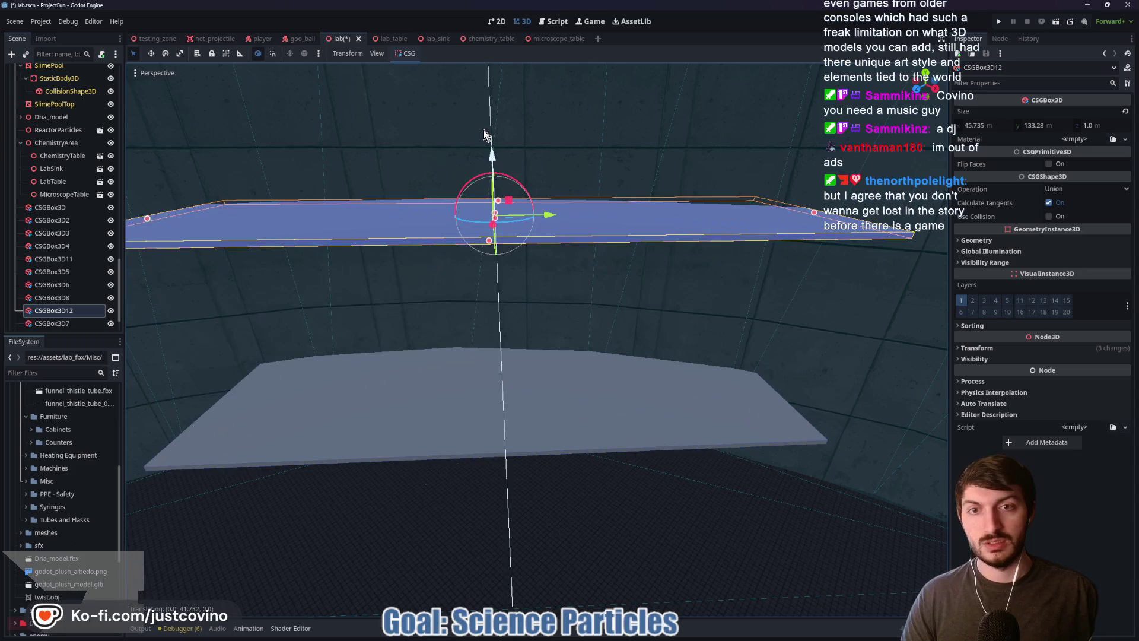
{"action": "left_click_drag", "start_coordinate": [585, 313], "coordinate": [380, 366]}
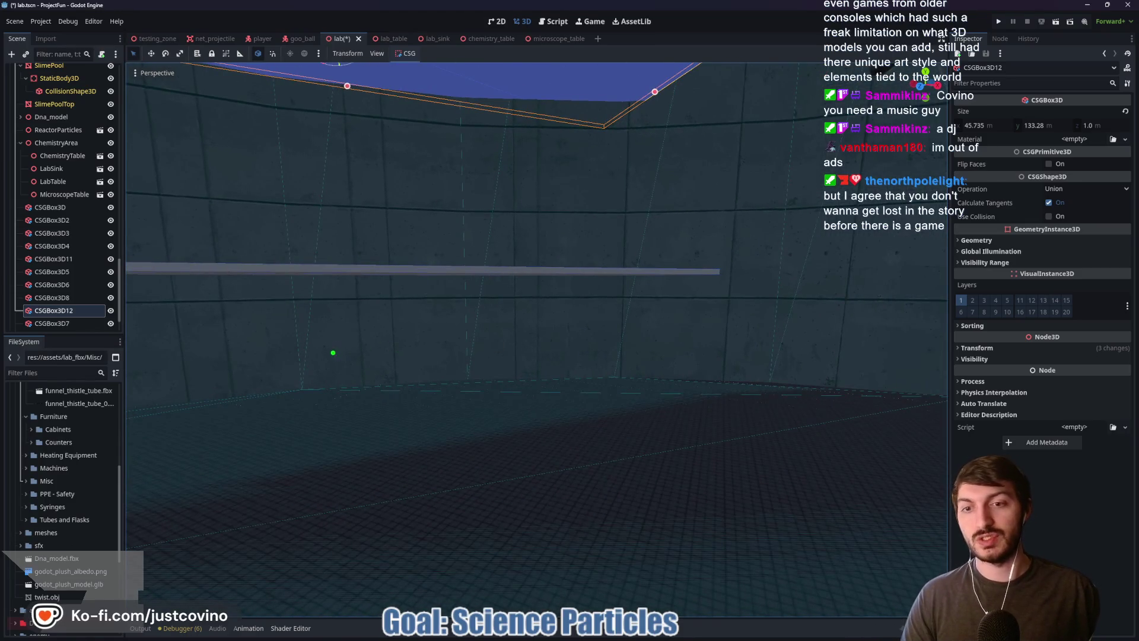
Step: Drag placeholder outlines over the wall and select the thin shelf bar
{"action": "left_click_drag", "start_coordinate": [318, 312], "coordinate": [407, 421]}
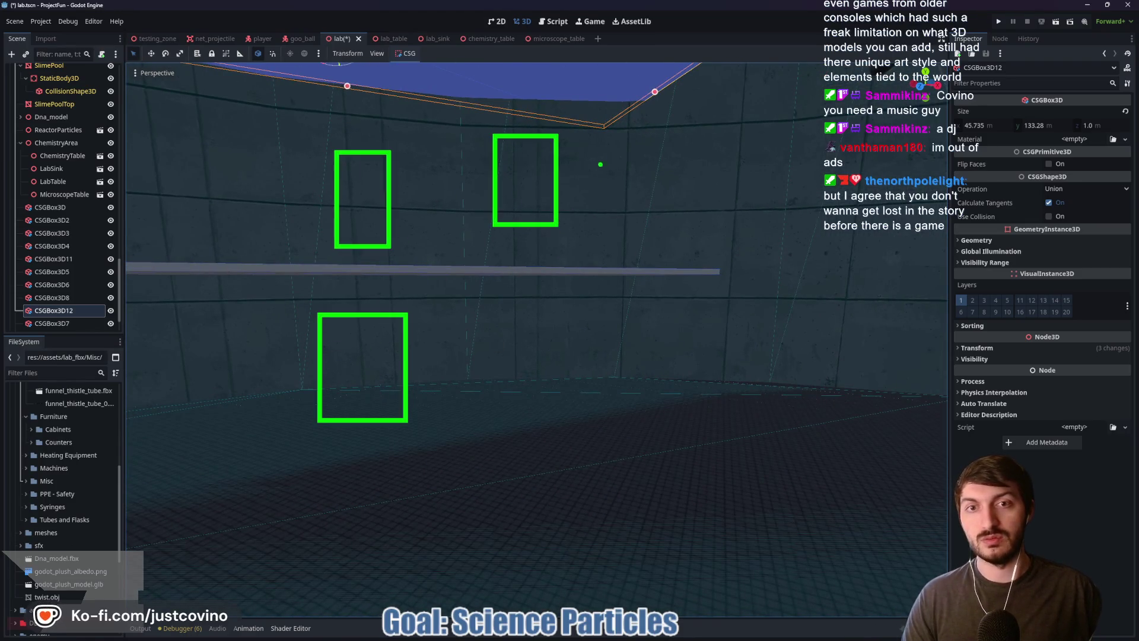
{"action": "left_click_drag", "start_coordinate": [618, 285], "coordinate": [562, 312]}
{"action": "left_click", "coordinate": [518, 266]}
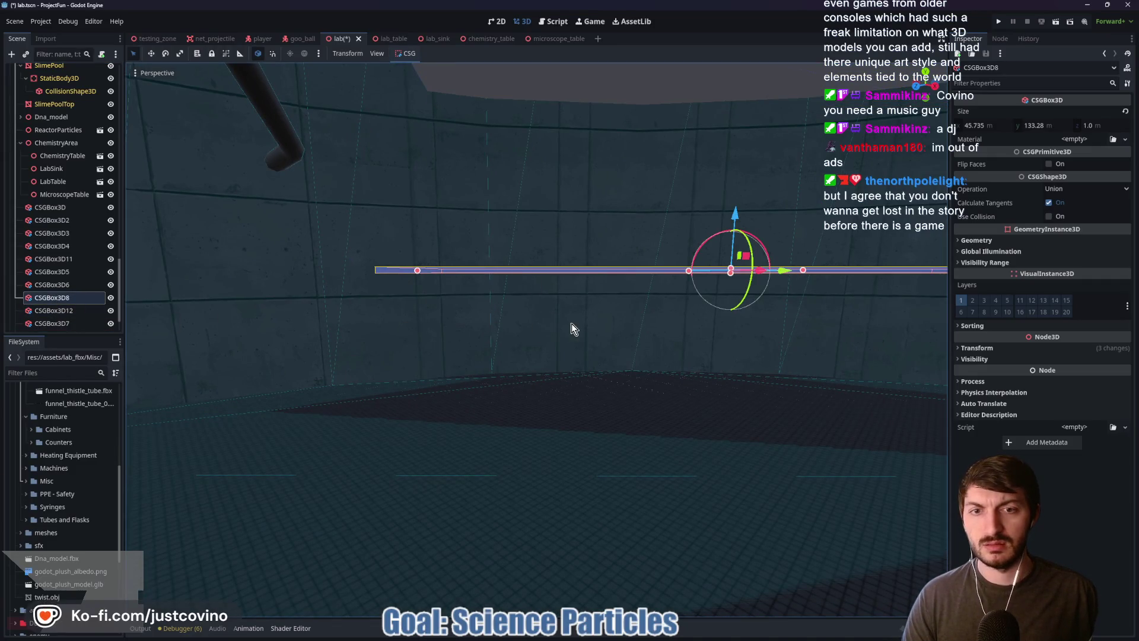
Step: Duplicate the shelf as CSGBox3D13, move it below, and resize it to 20 × 20 × 28.726
{"action": "key", "text": "ctrl+d"}
{"action": "mouse_move", "coordinate": [735, 214]}
{"action": "left_mouse_down"}
{"action": "mouse_move", "coordinate": [734, 290]}
{"action": "mouse_move", "coordinate": [501, 393]}
{"action": "left_mouse_up"}
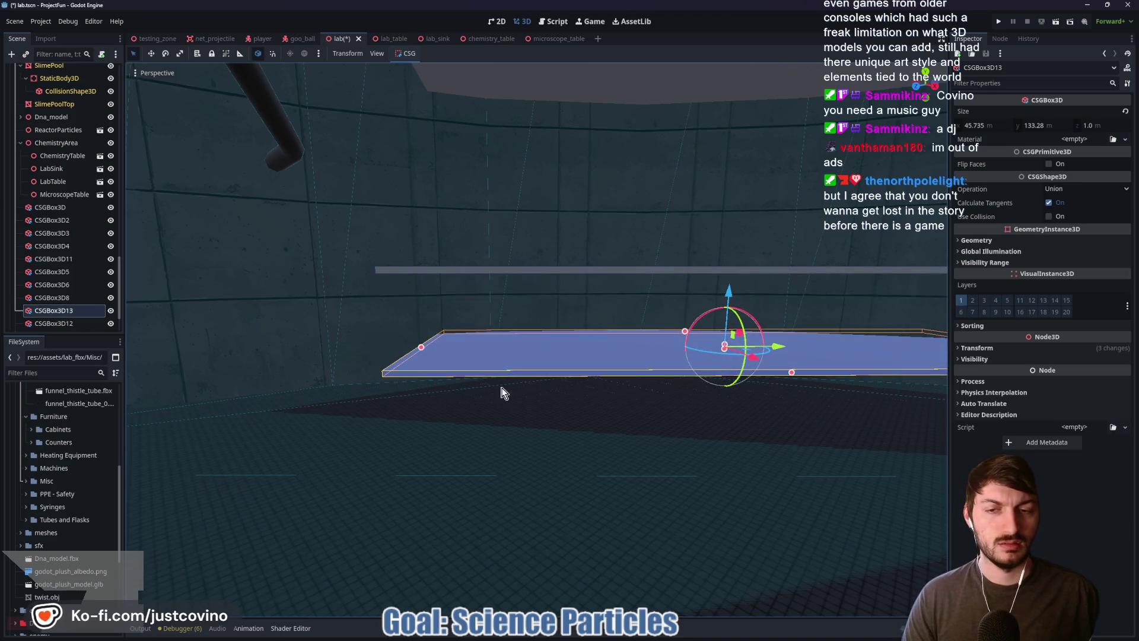
{"action": "left_click", "coordinate": [984, 126]}
{"action": "key", "text": "Tab"}
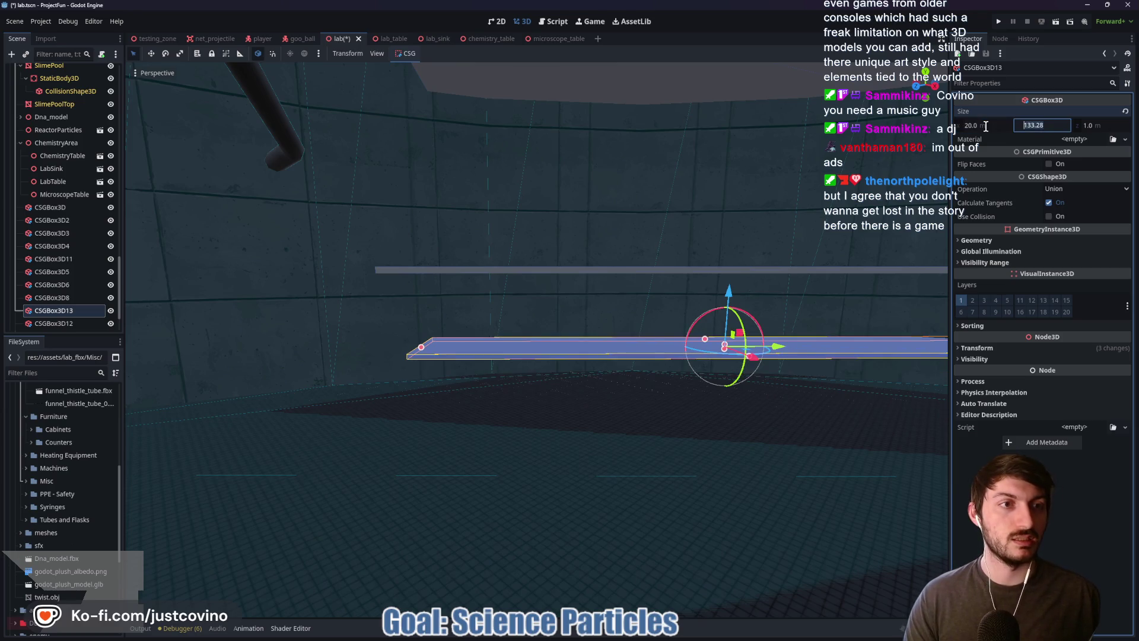
{"action": "key", "text": "Tab"}
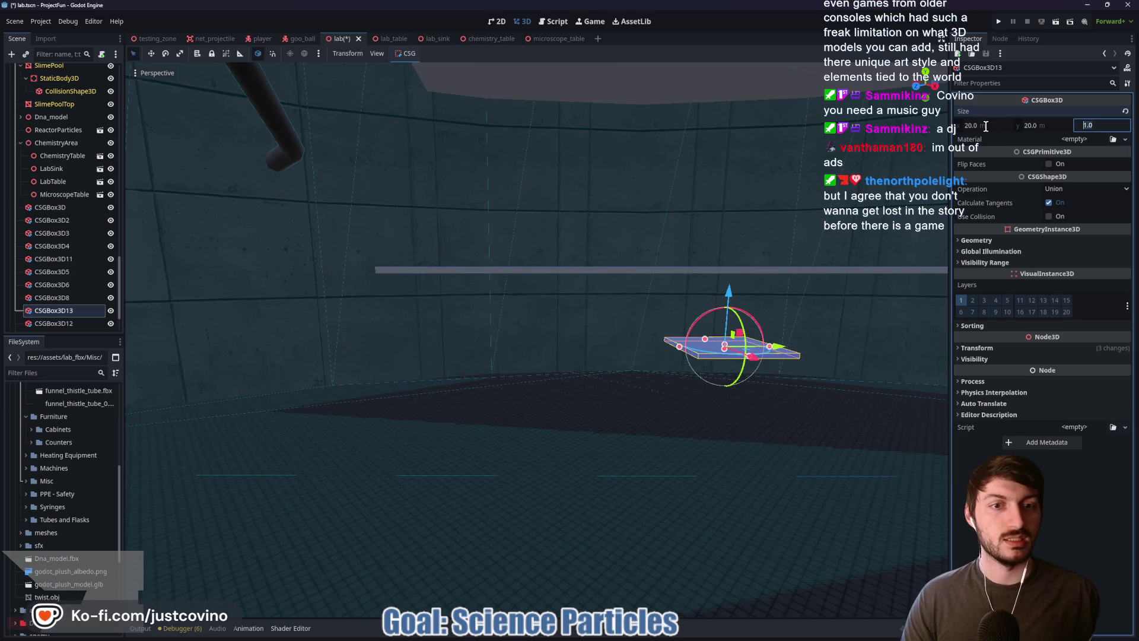
{"action": "type", "text": "20"}
{"action": "key", "text": "Tab"}
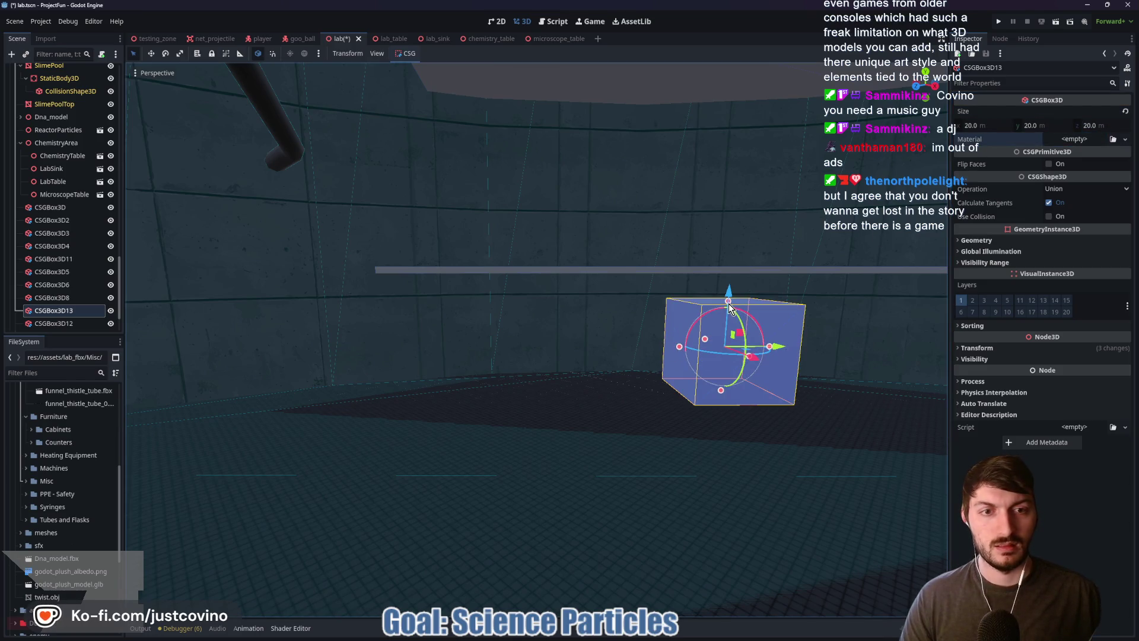
{"action": "left_click_drag", "start_coordinate": [729, 304], "coordinate": [732, 265]}
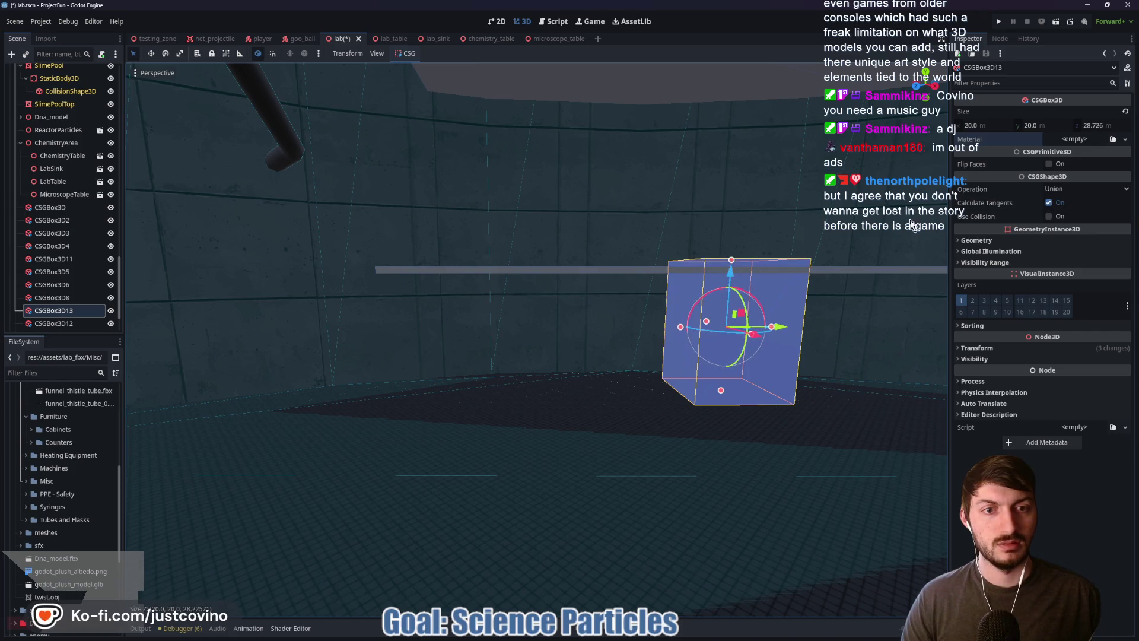
{"action": "key", "text": "f"}
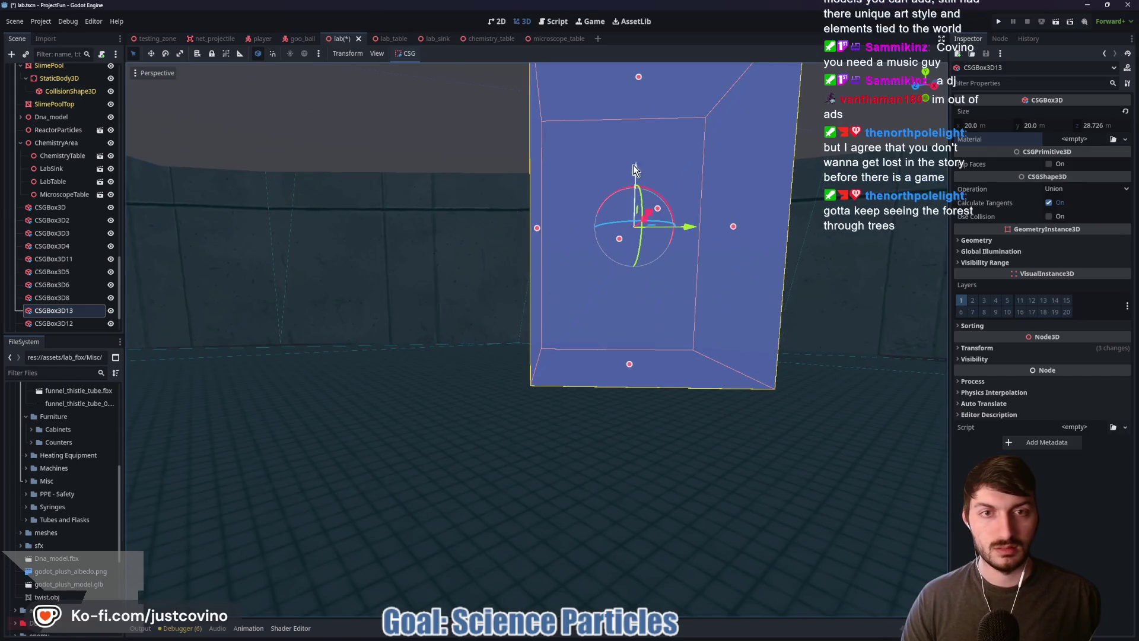
Step: Lower and shrink the box into an 8.54 × 7.248 × 19.747 pillar
{"action": "mouse_move", "coordinate": [619, 189]}
{"action": "left_mouse_down"}
{"action": "mouse_move", "coordinate": [636, 225]}
{"action": "mouse_move", "coordinate": [639, 176]}
{"action": "left_mouse_up"}
{"action": "scroll", "coordinate": [537, 267], "scroll_direction": "down", "scroll_amount": 3}
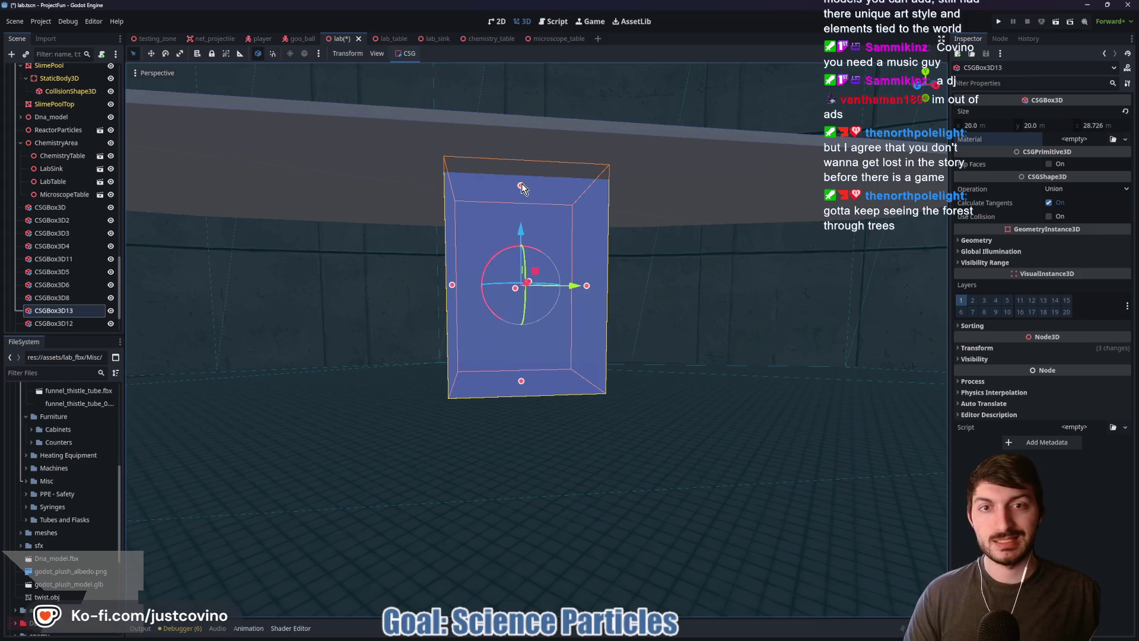
{"action": "left_click_drag", "start_coordinate": [521, 186], "coordinate": [521, 236]}
{"action": "mouse_move", "coordinate": [582, 317]}
{"action": "left_mouse_down"}
{"action": "mouse_move", "coordinate": [495, 339]}
{"action": "mouse_move", "coordinate": [526, 335]}
{"action": "left_mouse_up"}
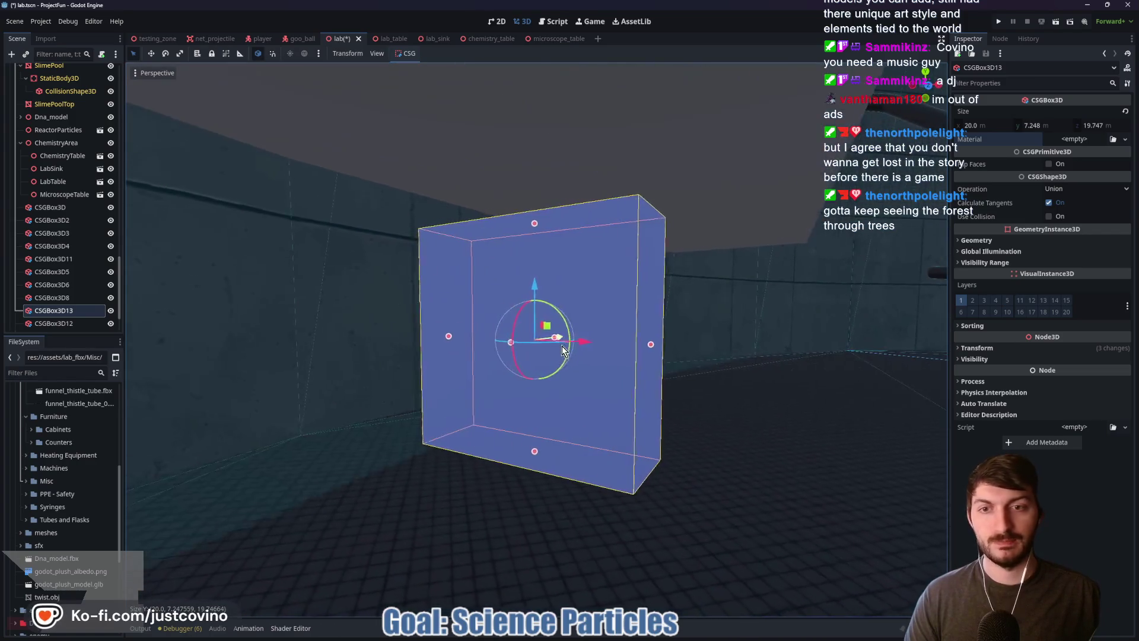
{"action": "mouse_move", "coordinate": [645, 343]}
{"action": "left_mouse_down"}
{"action": "mouse_move", "coordinate": [551, 344]}
{"action": "mouse_move", "coordinate": [656, 349]}
{"action": "mouse_move", "coordinate": [600, 344]}
{"action": "mouse_move", "coordinate": [592, 356]}
{"action": "mouse_move", "coordinate": [677, 297]}
{"action": "left_mouse_up"}
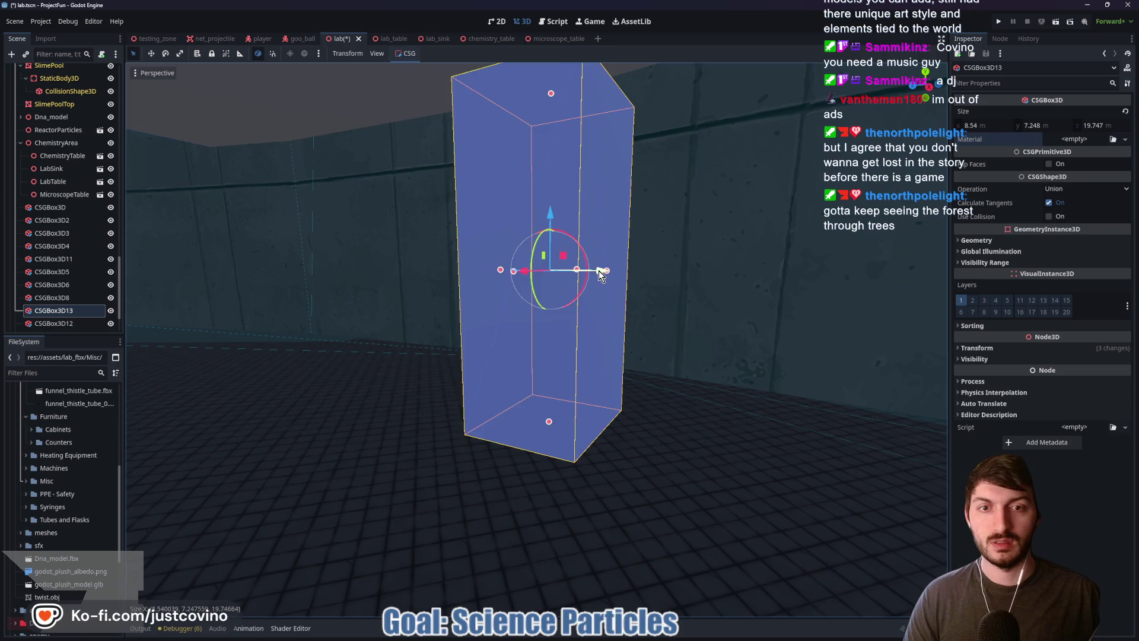
Step: Slide the pillar left along X and duplicate it
{"action": "left_click_drag", "start_coordinate": [600, 274], "coordinate": [233, 259]}
{"action": "left_click_drag", "start_coordinate": [465, 331], "coordinate": [468, 301]}
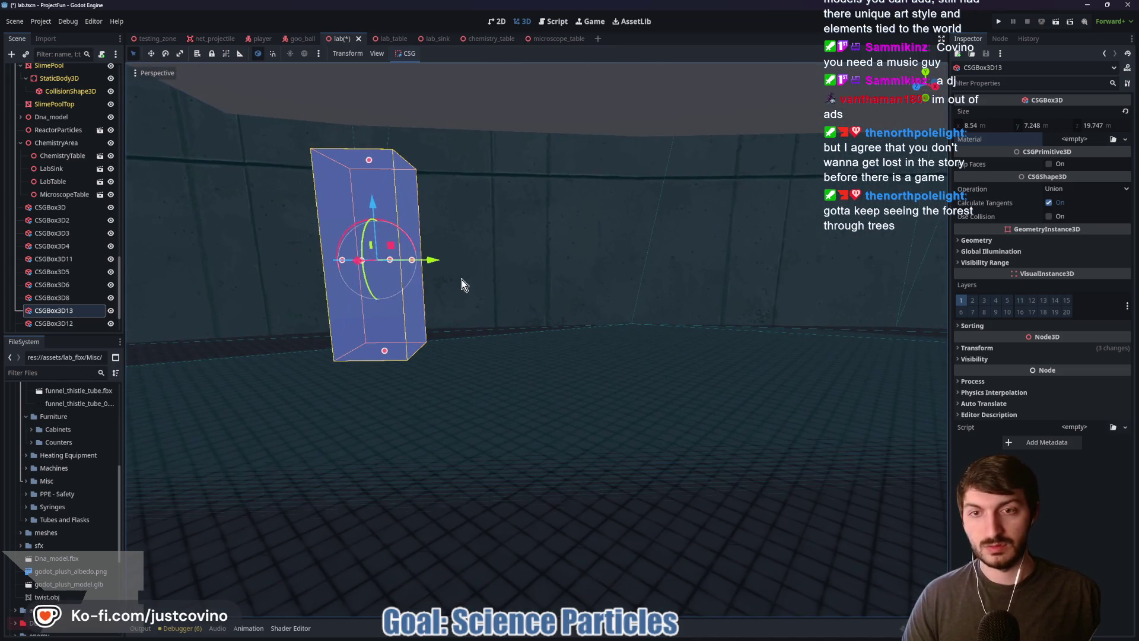
{"action": "key", "text": "ctrl+d"}
Step: Place pillar copies rightward along X to complete the row up to CSGBox3D18
{"action": "mouse_move", "coordinate": [432, 264]}
{"action": "left_mouse_down"}
{"action": "mouse_move", "coordinate": [759, 271]}
{"action": "mouse_move", "coordinate": [656, 274]}
{"action": "mouse_move", "coordinate": [821, 260]}
{"action": "left_mouse_up"}
{"action": "key", "text": "ctrl+d"}
{"action": "key", "text": "ctrl+d"}
{"action": "key", "text": "ctrl+d"}
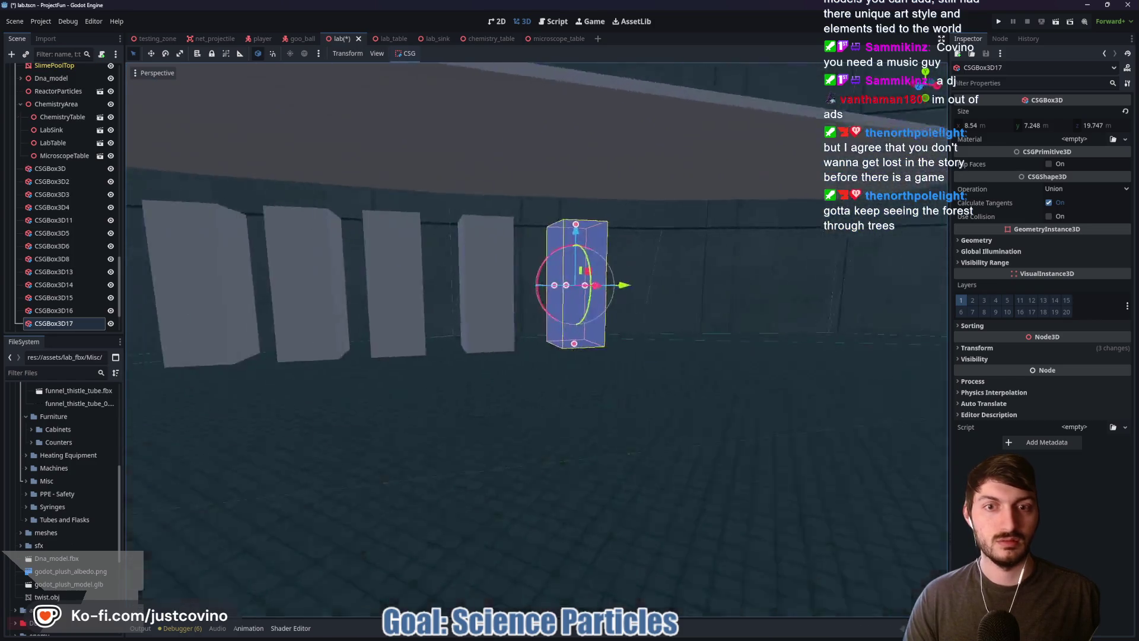
{"action": "key", "text": "d"}
{"action": "key", "text": "ctrl+d"}
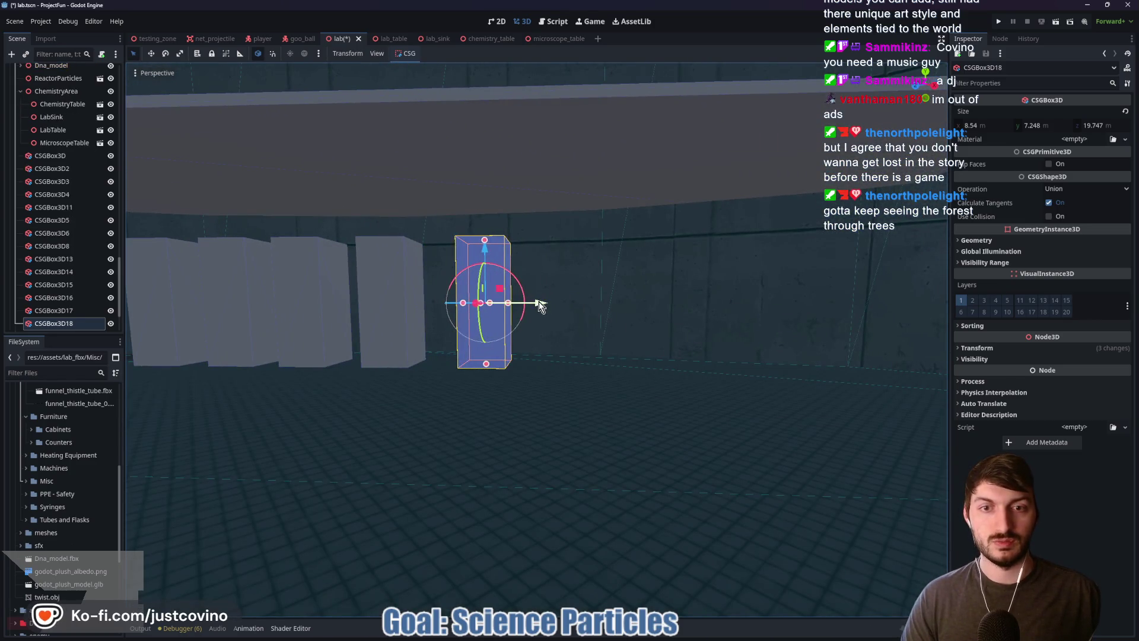
{"action": "left_click_drag", "start_coordinate": [537, 303], "coordinate": [642, 304]}
Step: Inspect CSGBox3D4 and CSGBox3D3, then select the first pillar CSGBox3D13
{"action": "left_click", "coordinate": [66, 194]}
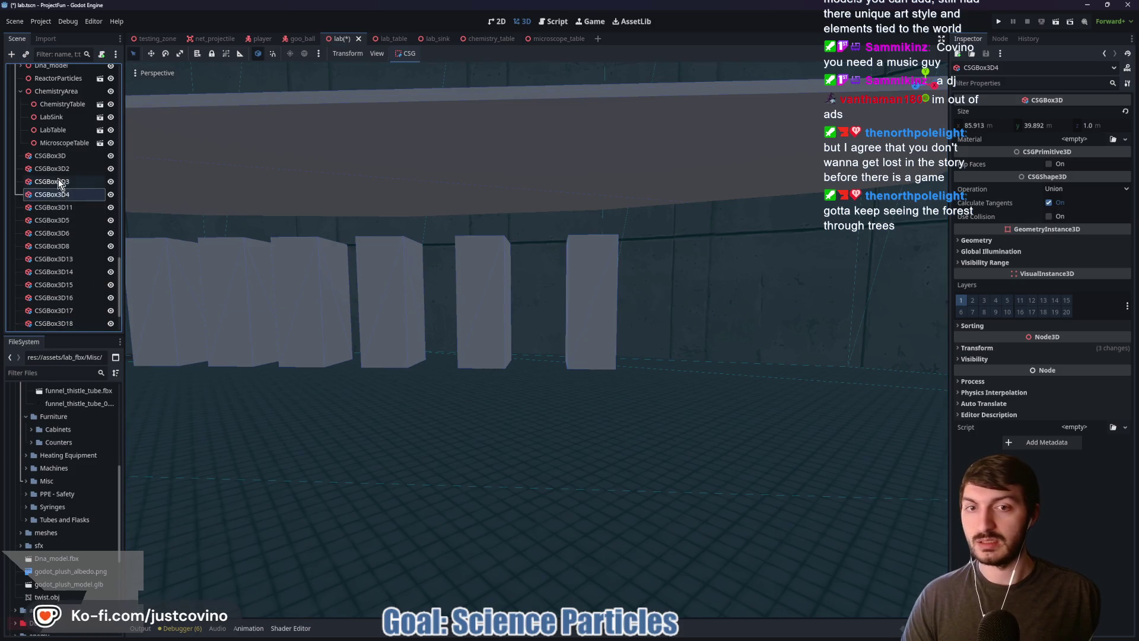
{"action": "key", "text": "f"}
{"action": "left_click", "coordinate": [56, 181]}
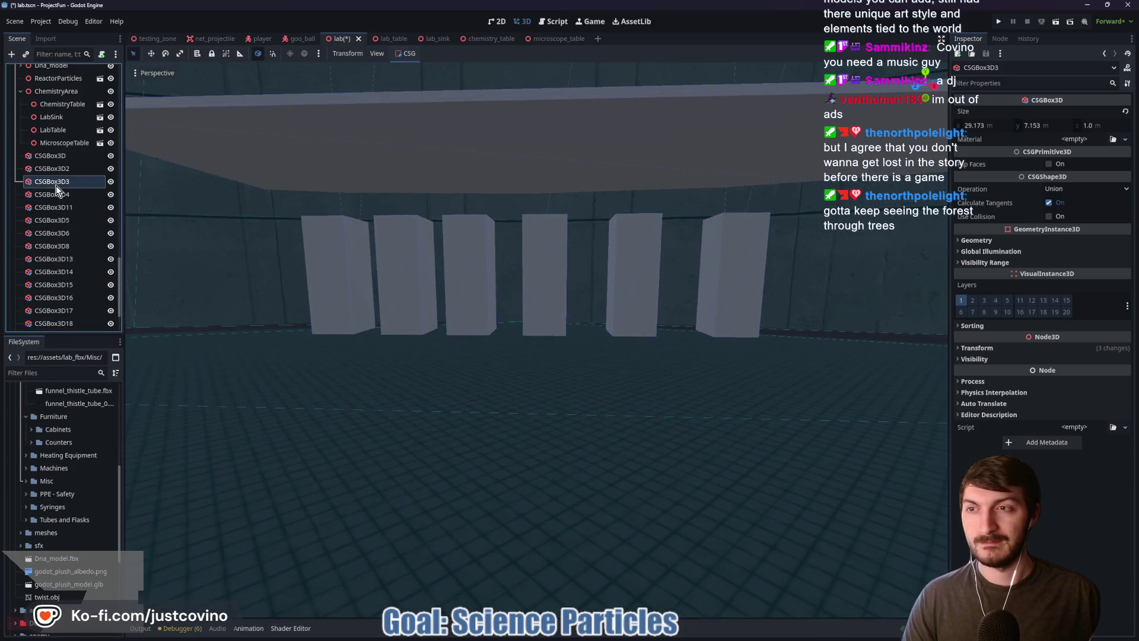
{"action": "left_click", "coordinate": [48, 196]}
{"action": "left_click", "coordinate": [302, 272]}
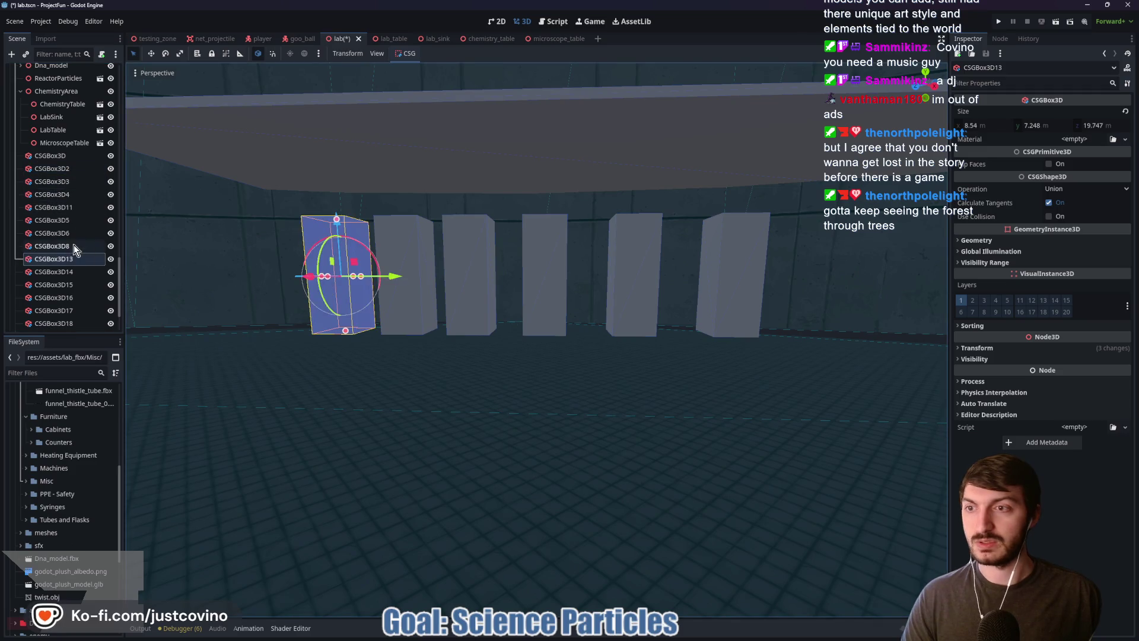
Step: Rename the first pillar to GooBarrels
{"action": "double_click", "coordinate": [64, 260]}
{"action": "type", "text": "GooBarrels"}
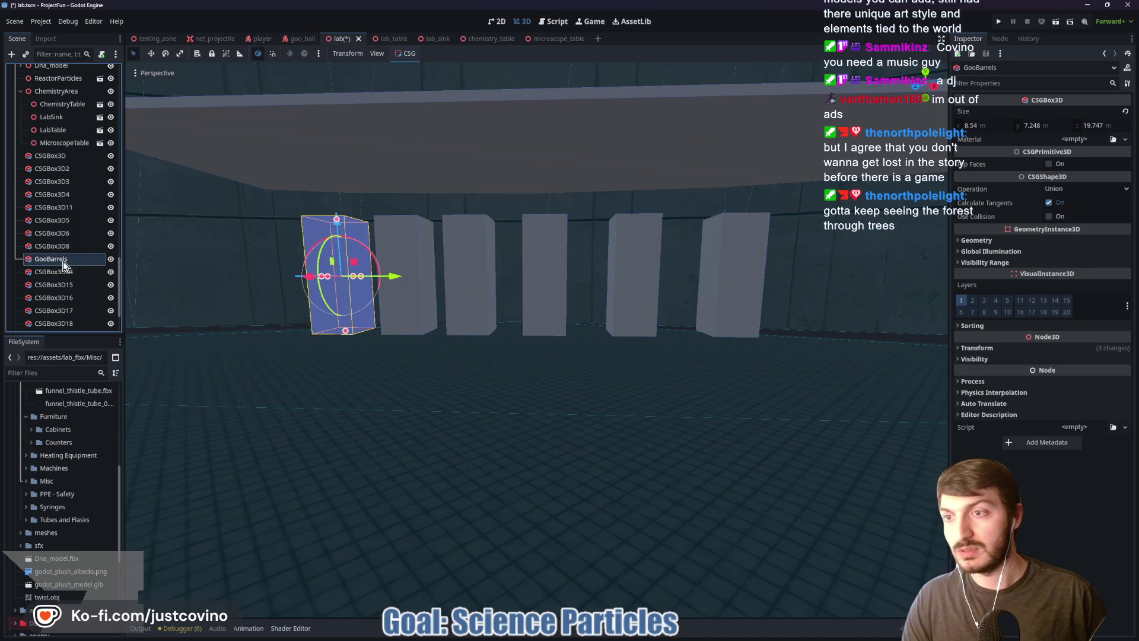
{"action": "key", "text": "Return"}
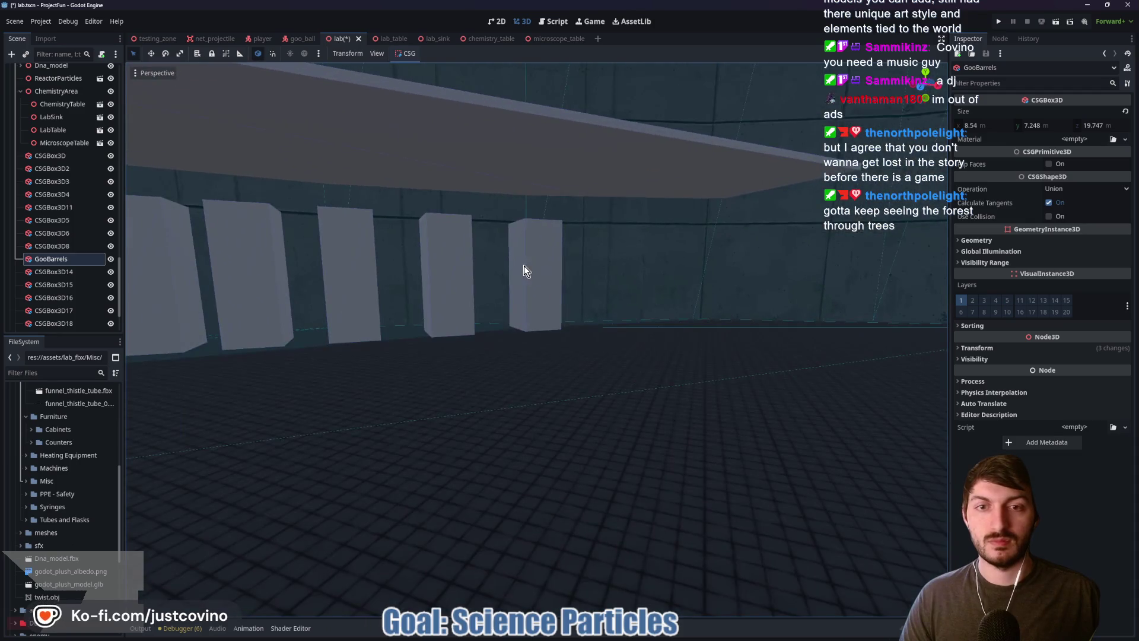
Step: Duplicate CSGBox3D18 as CSGBox3D19 at the row's end and select the whole row
{"action": "left_click", "coordinate": [545, 258]}
{"action": "left_click_drag", "start_coordinate": [545, 259], "coordinate": [653, 300]}
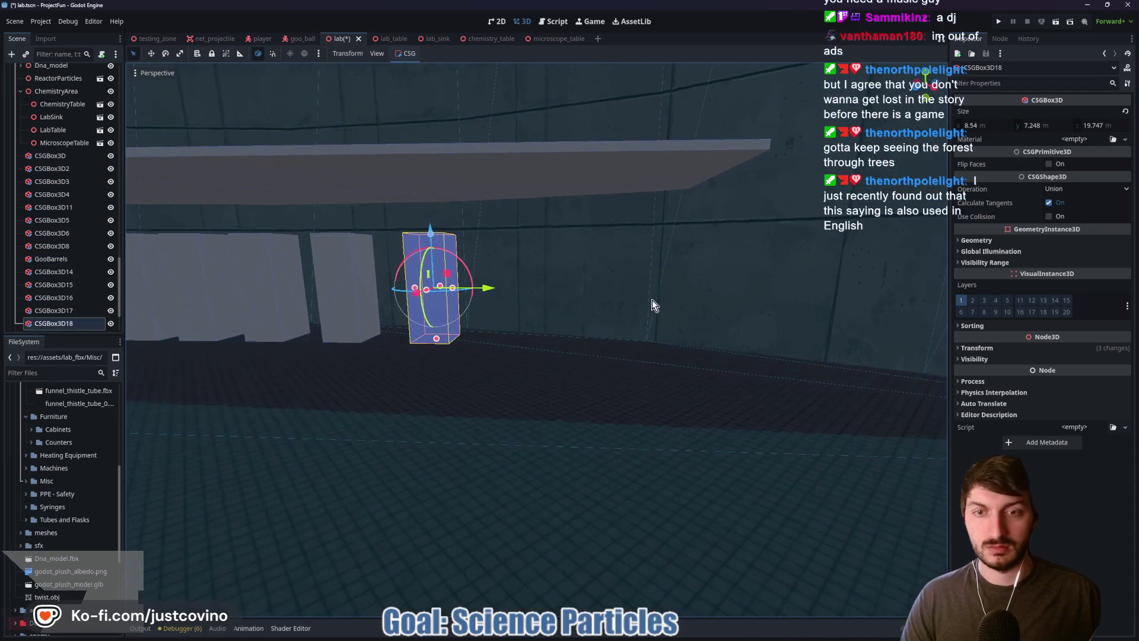
{"action": "key", "text": "ctrl+d"}
{"action": "left_click_drag", "start_coordinate": [499, 296], "coordinate": [573, 296]}
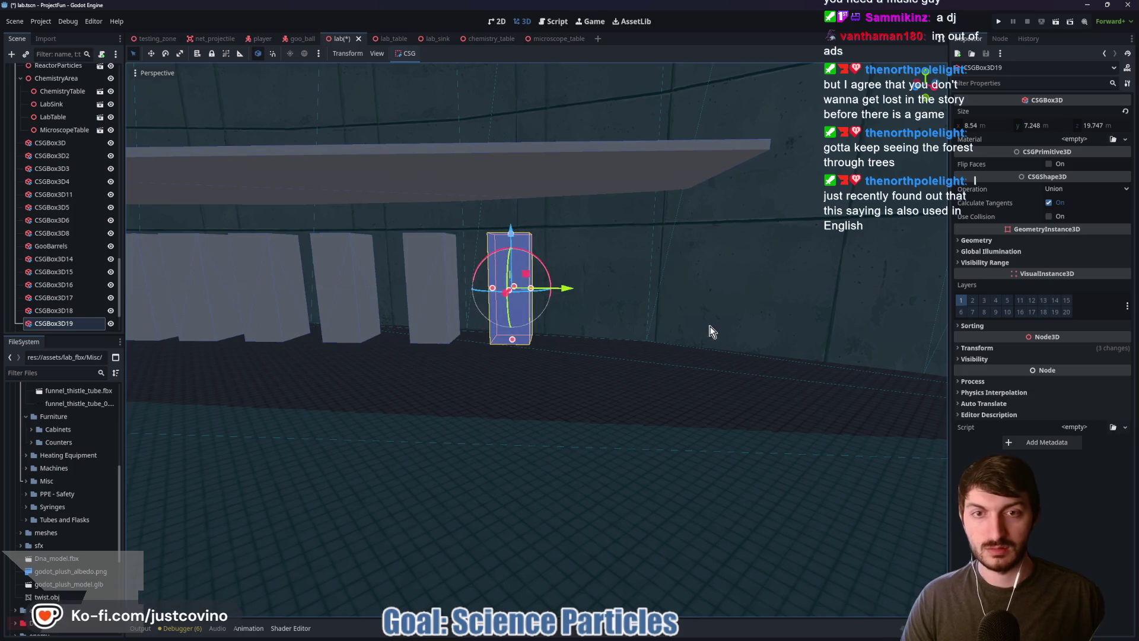
{"action": "key", "text": "f"}
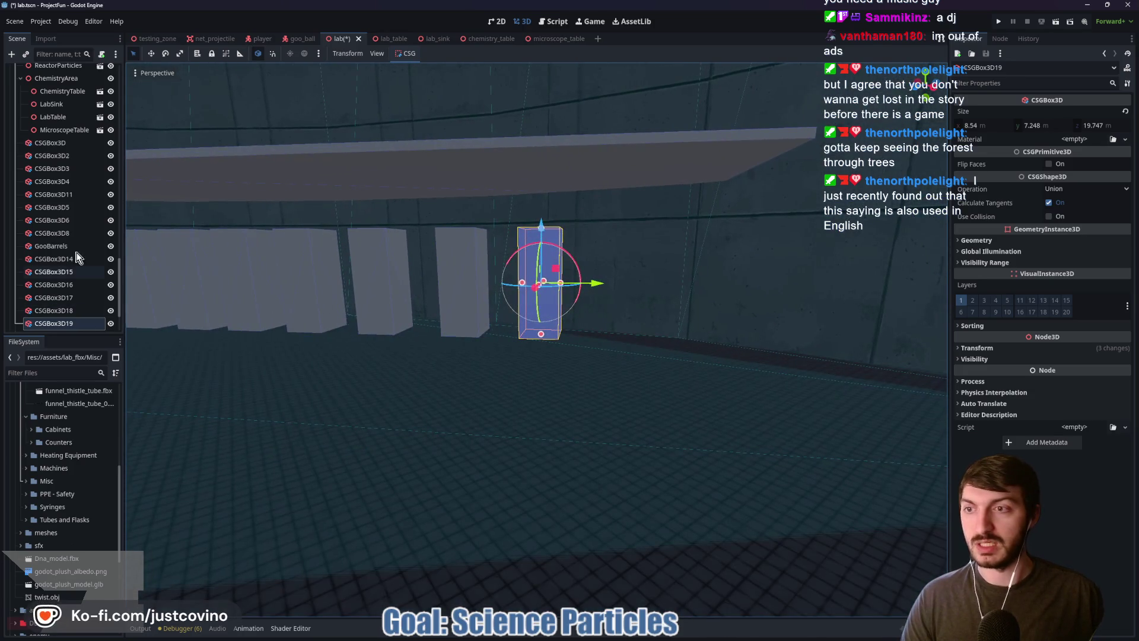
{"action": "left_click", "coordinate": [68, 246], "text": "shift"}
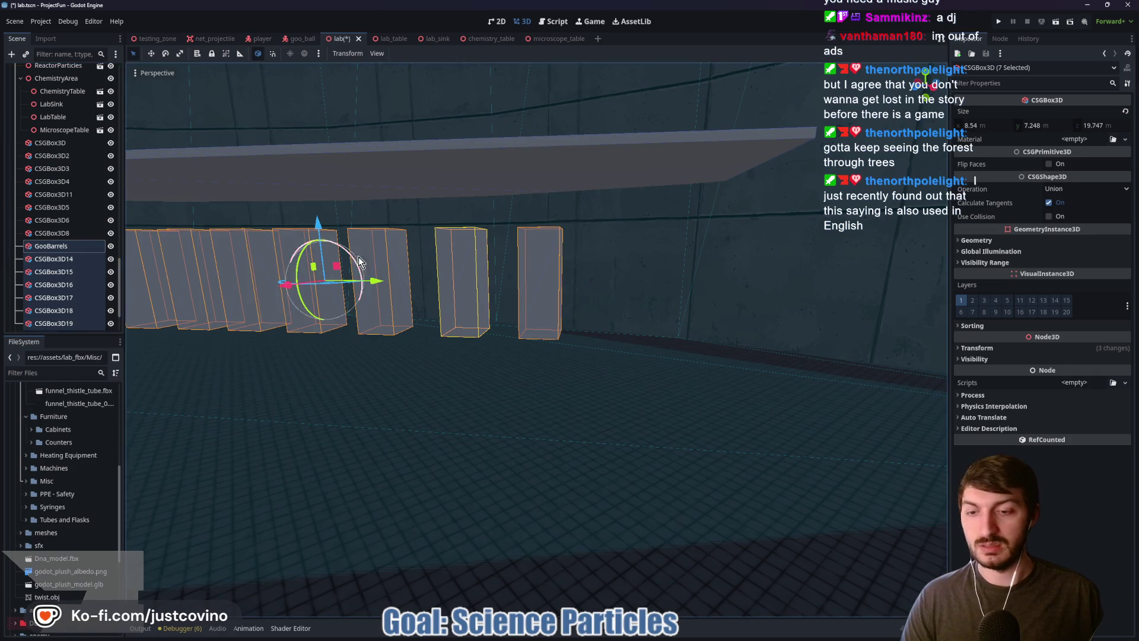
Step: Duplicate the seven-pillar row and lower the copy onto the upper shelf
{"action": "key", "text": "f"}
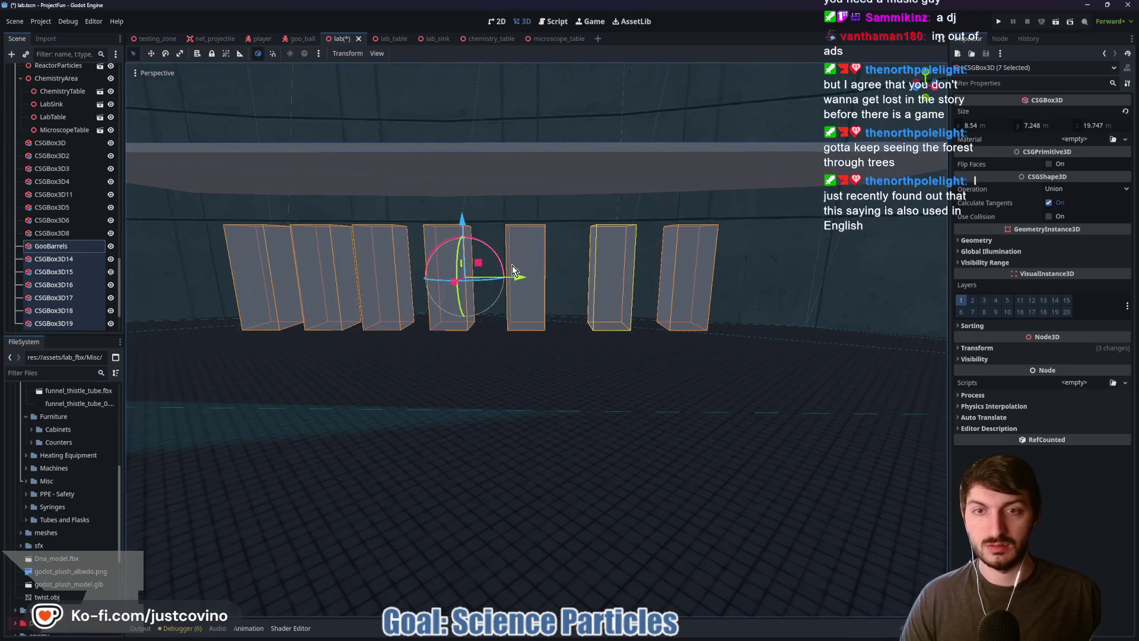
{"action": "key", "text": "ctrl+d"}
{"action": "left_click_drag", "start_coordinate": [460, 221], "coordinate": [450, 27]}
{"action": "key", "text": "f"}
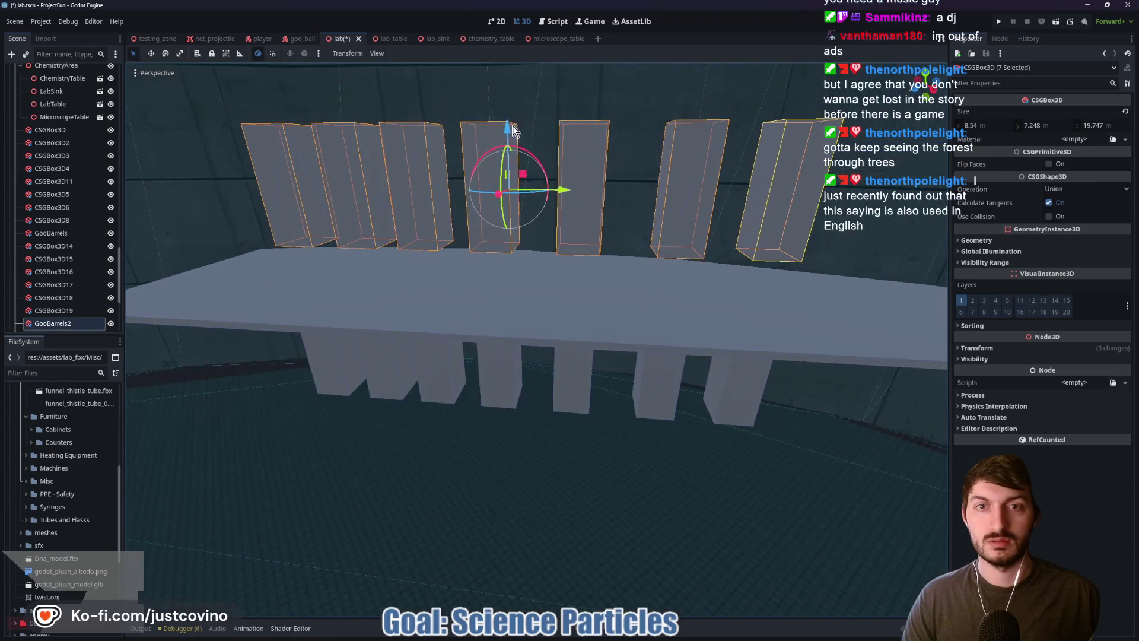
{"action": "mouse_move", "coordinate": [514, 132]}
{"action": "left_mouse_down"}
{"action": "mouse_move", "coordinate": [508, 165]}
{"action": "mouse_move", "coordinate": [508, 154]}
{"action": "left_mouse_up"}
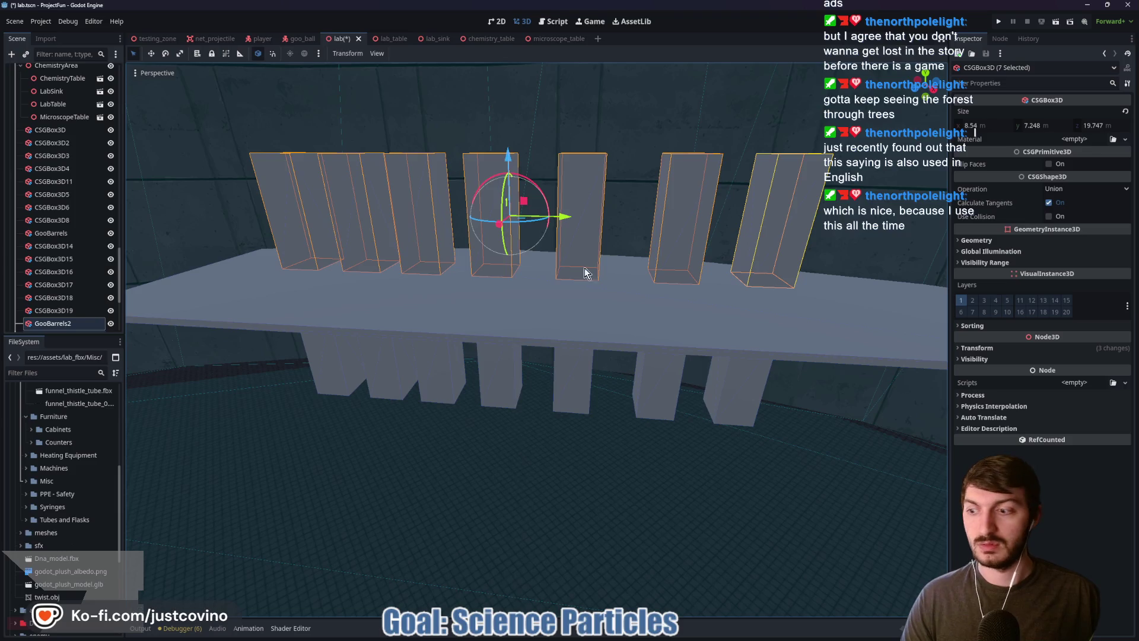
{"action": "scroll", "coordinate": [580, 323], "scroll_direction": "down", "scroll_amount": 5}
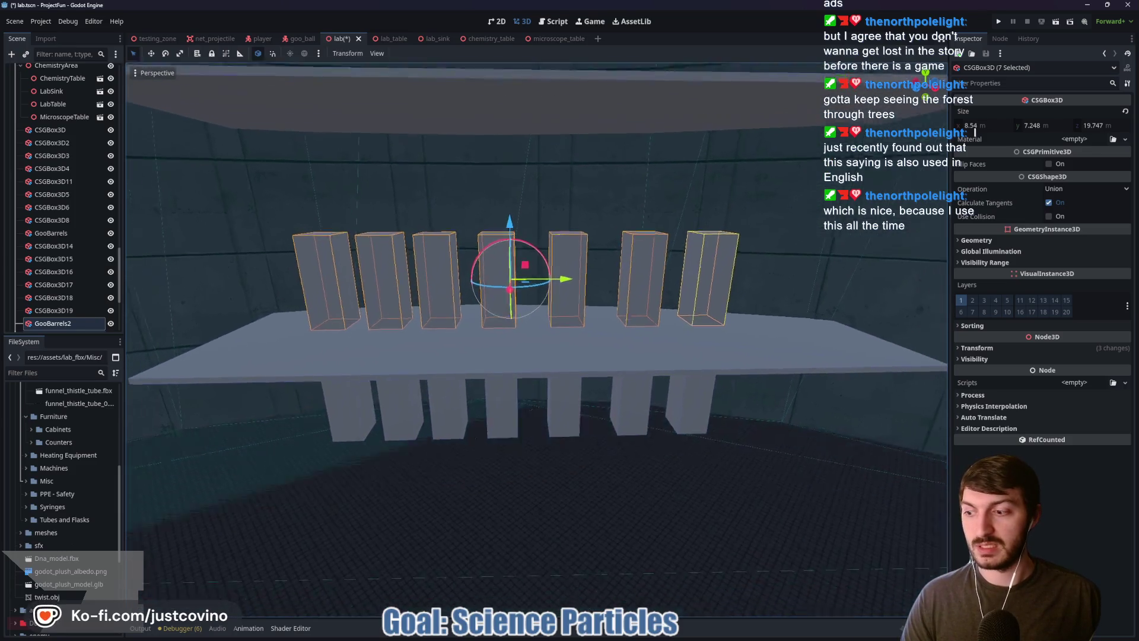
{"action": "scroll", "coordinate": [537, 332], "scroll_direction": "down", "scroll_amount": 3}
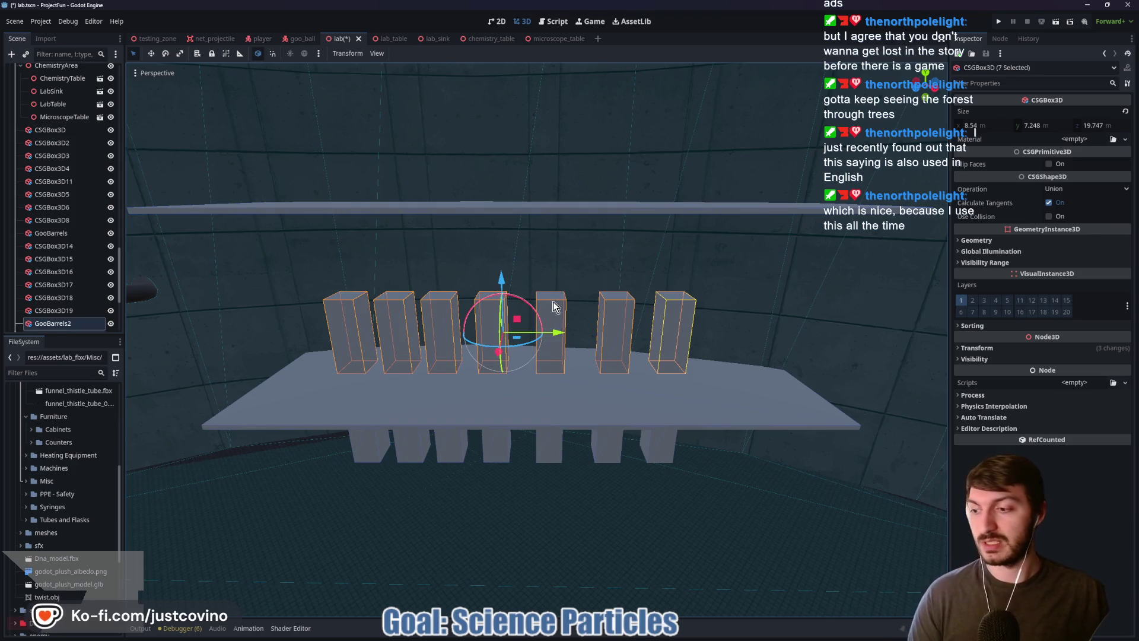
{"action": "scroll", "coordinate": [561, 255], "scroll_direction": "down", "scroll_amount": 2}
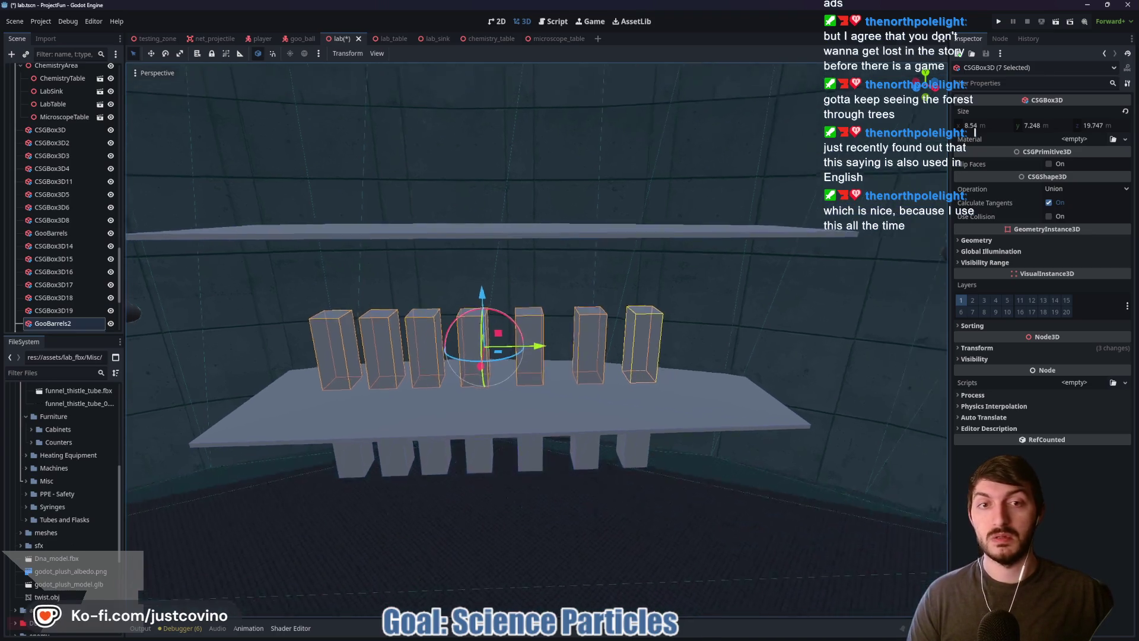
Step: Duplicate the shelf pillars again and lift the new row onto the next shelf
{"action": "key", "text": "ctrl+d"}
{"action": "left_click_drag", "start_coordinate": [510, 290], "coordinate": [508, 127]}
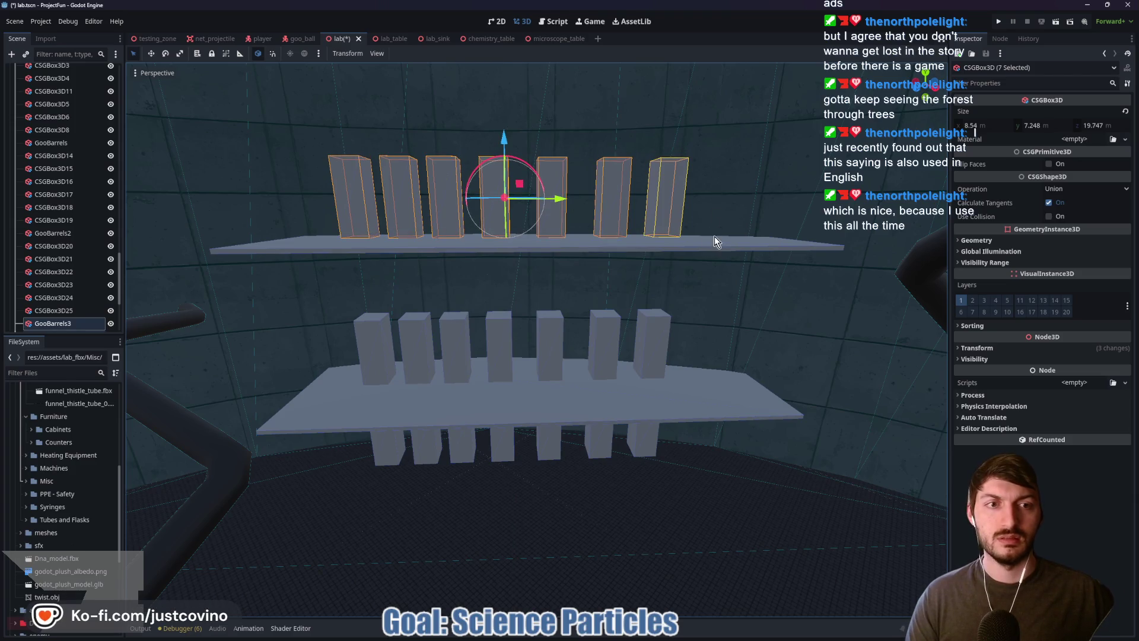
{"action": "scroll", "coordinate": [714, 236], "scroll_direction": "up", "scroll_amount": 6}
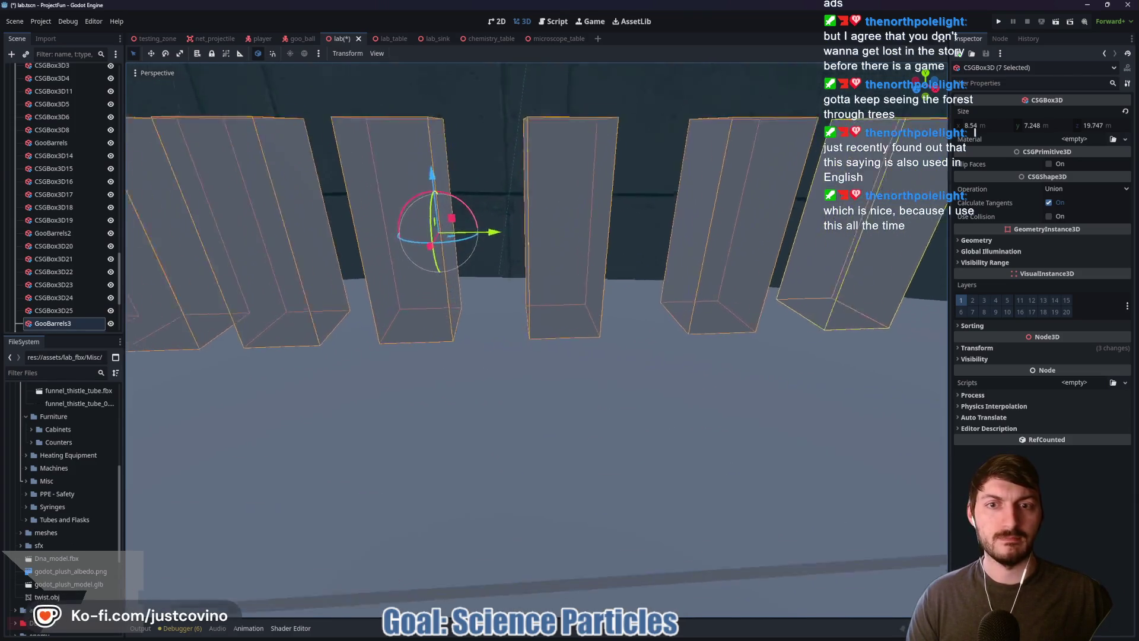
{"action": "scroll", "coordinate": [536, 340], "scroll_direction": "down", "scroll_amount": 5}
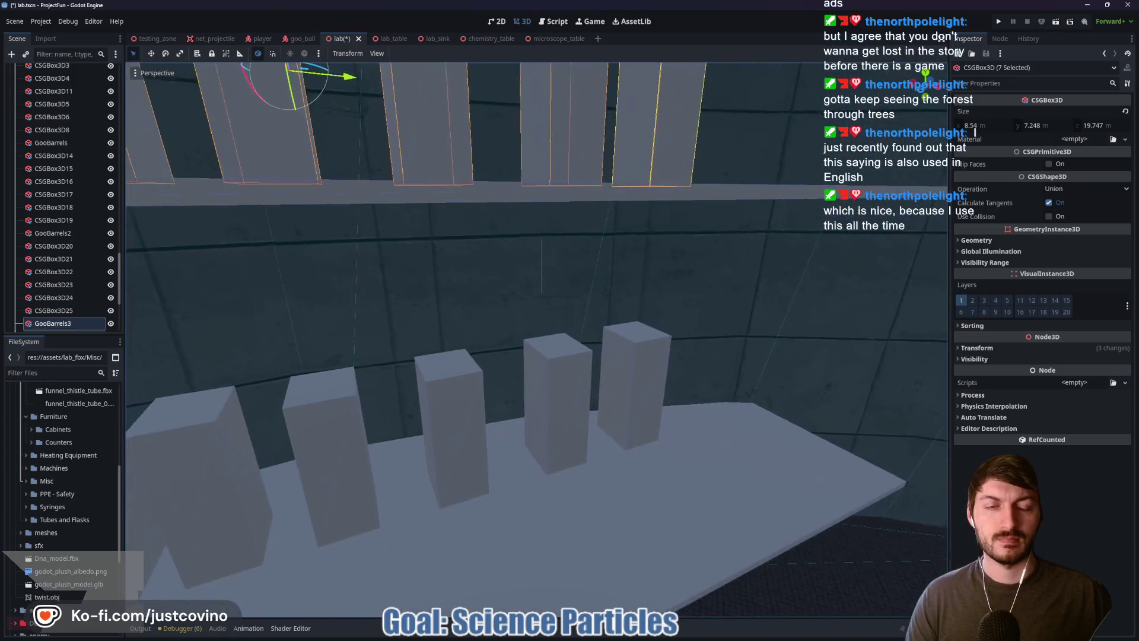
{"action": "left_click_drag", "start_coordinate": [537, 340], "coordinate": [656, 256]}
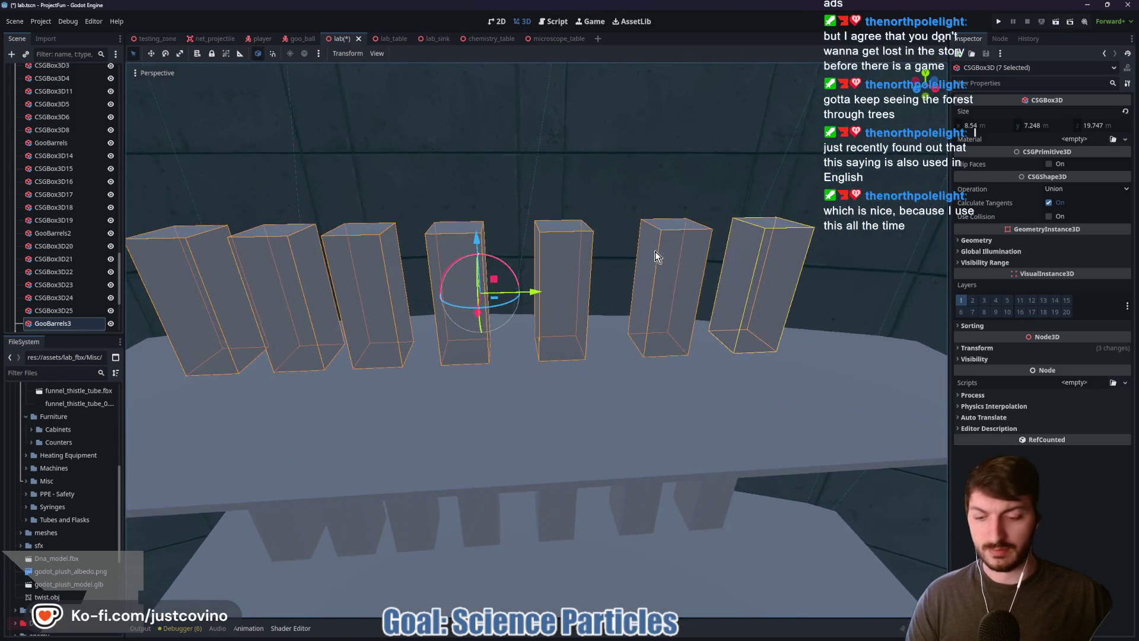
Step: Add one more row copy toward the shelf front, shifted sideways into place
{"action": "key", "text": "ctrl+d"}
{"action": "left_click_drag", "start_coordinate": [479, 313], "coordinate": [468, 388]}
{"action": "left_click_drag", "start_coordinate": [528, 342], "coordinate": [584, 343]}
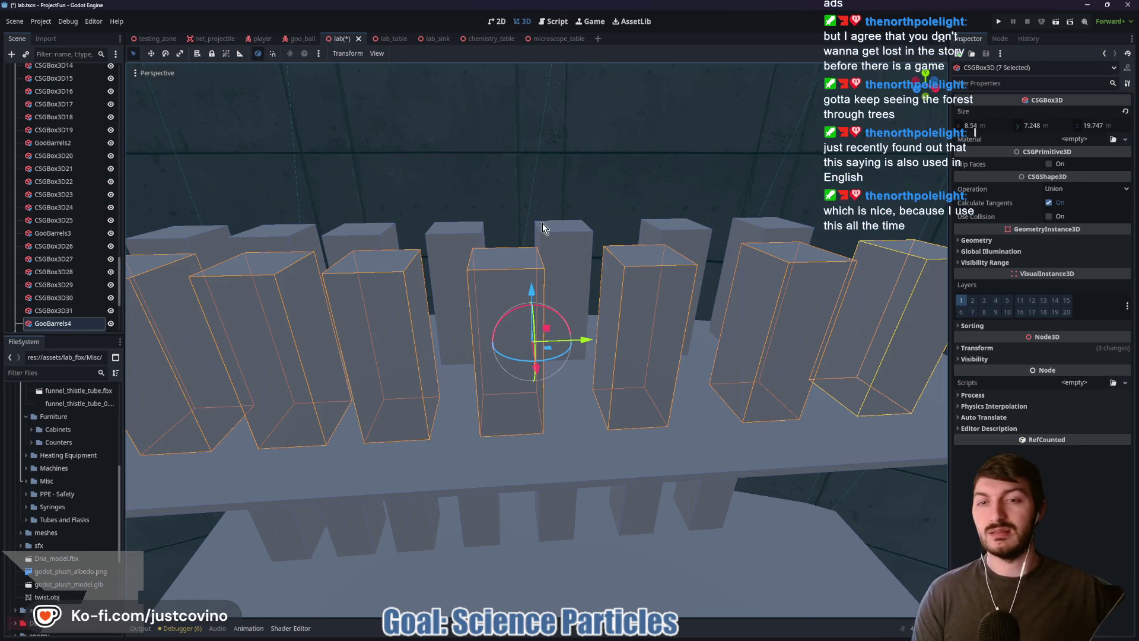
{"action": "mouse_move", "coordinate": [534, 344]}
{"action": "left_mouse_down"}
{"action": "mouse_move", "coordinate": [593, 296]}
{"action": "mouse_move", "coordinate": [522, 332]}
{"action": "mouse_move", "coordinate": [522, 356]}
{"action": "mouse_move", "coordinate": [560, 226]}
{"action": "left_mouse_up"}
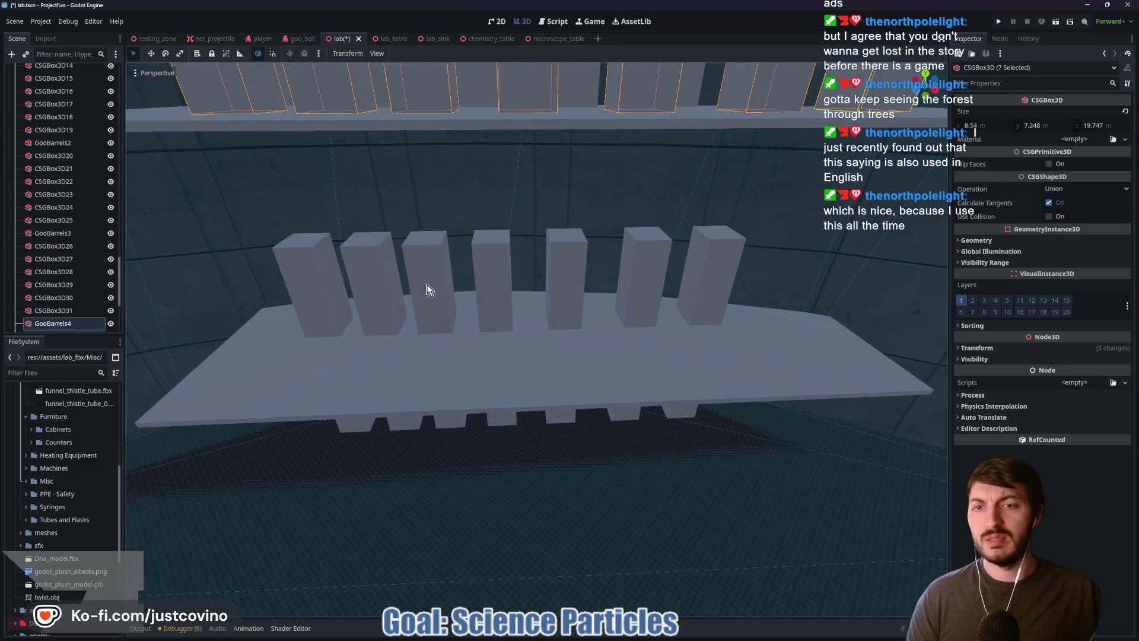
{"action": "left_click_drag", "start_coordinate": [428, 284], "coordinate": [544, 236]}
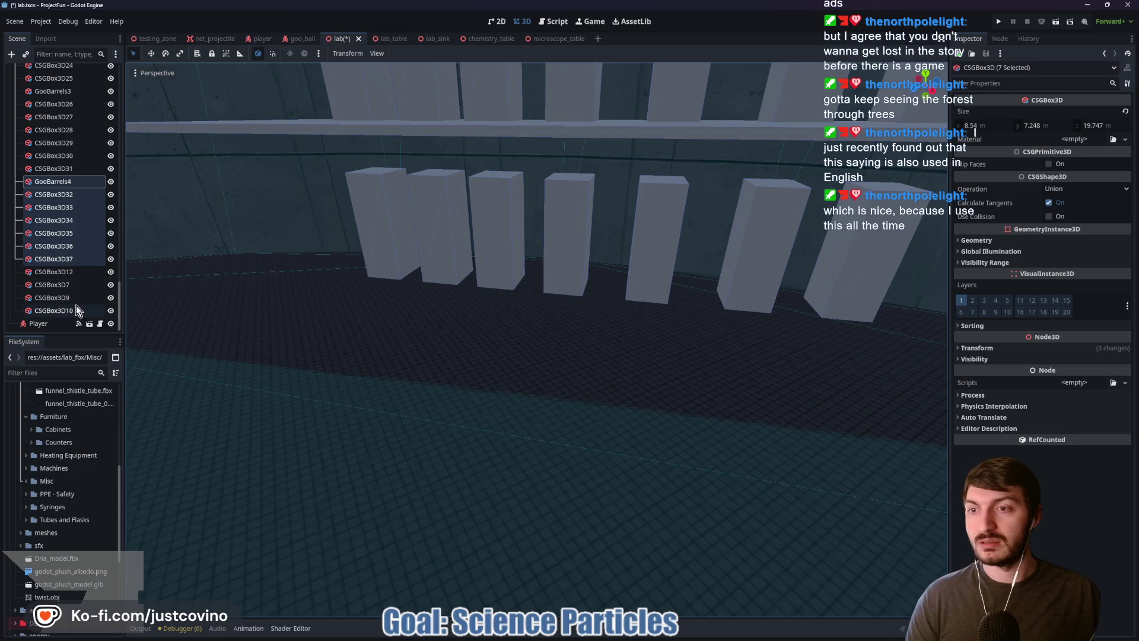
Step: Duplicate a pillar and shorten the copy into a low block near the floor
{"action": "left_click", "coordinate": [640, 291]}
{"action": "key", "text": "ctrl+d"}
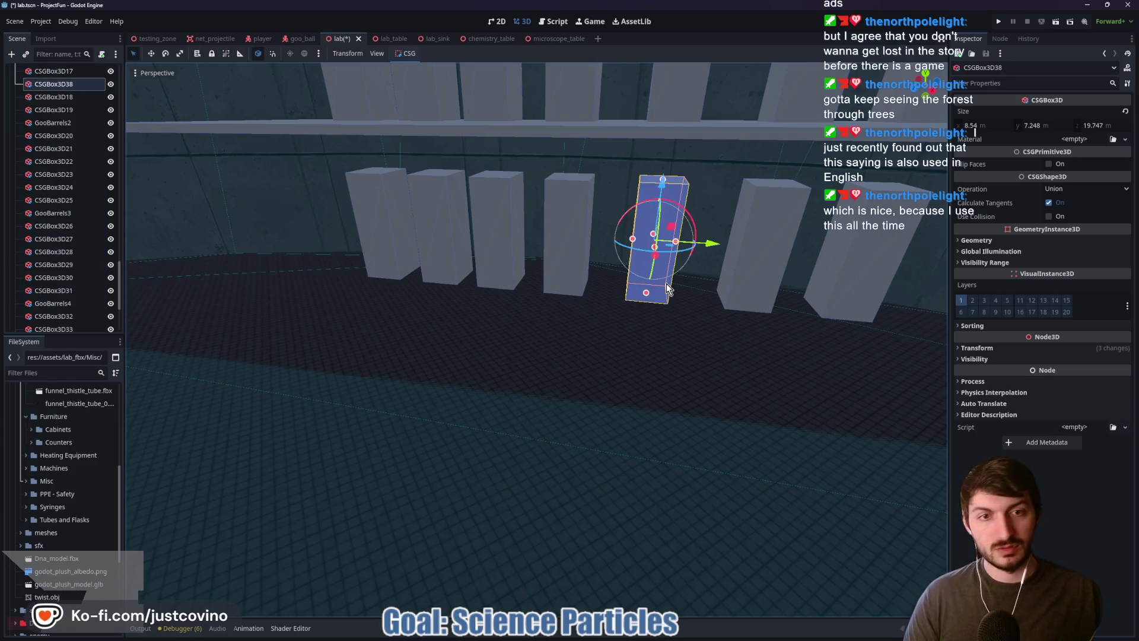
{"action": "mouse_move", "coordinate": [659, 264]}
{"action": "left_mouse_down"}
{"action": "mouse_move", "coordinate": [672, 359]}
{"action": "mouse_move", "coordinate": [672, 347]}
{"action": "left_mouse_up"}
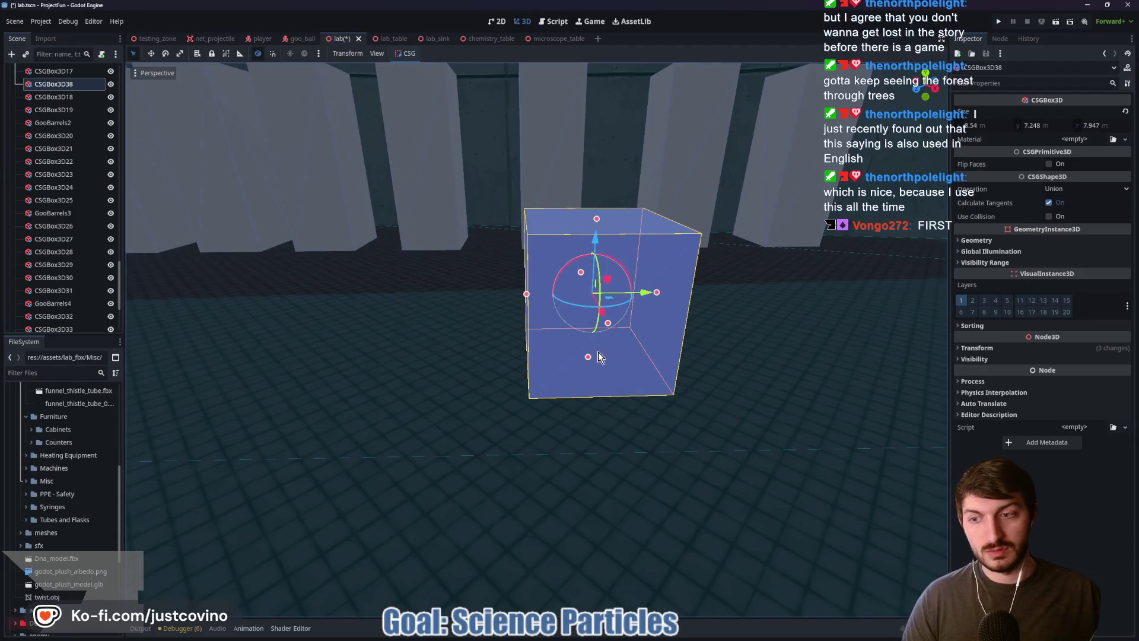
Step: Copy the short block aside and flatten it into a 1.327 × 6.083 × 1.827 fork
{"action": "key", "text": "ctrl+d"}
{"action": "left_click_drag", "start_coordinate": [650, 293], "coordinate": [477, 293]}
{"action": "left_click_drag", "start_coordinate": [459, 219], "coordinate": [470, 335]}
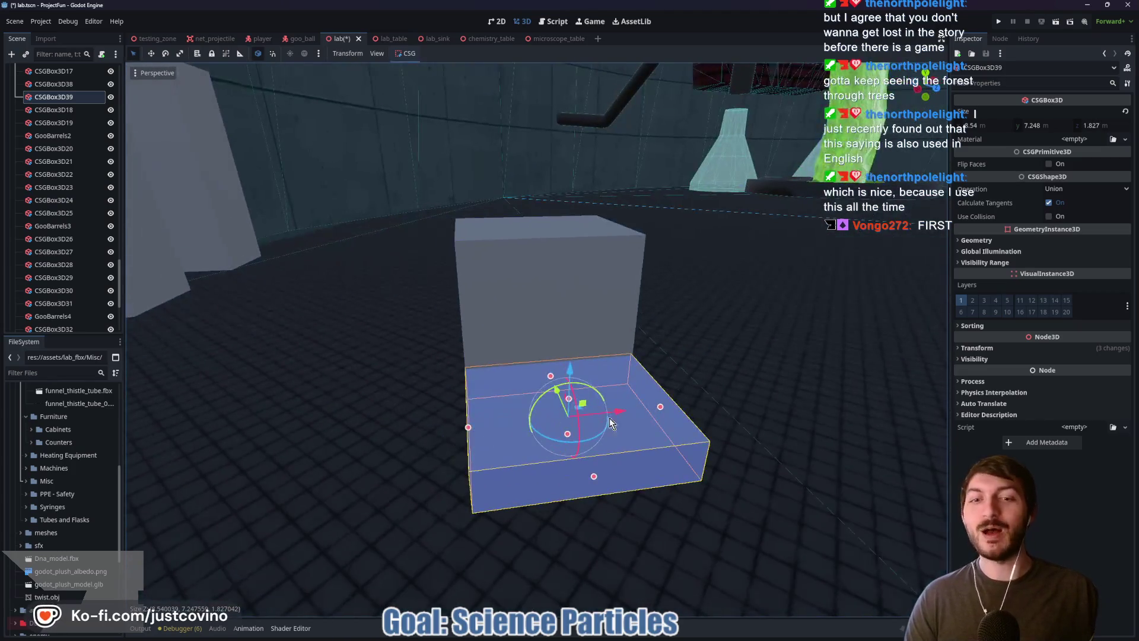
{"action": "mouse_move", "coordinate": [666, 408]}
{"action": "left_mouse_down"}
{"action": "mouse_move", "coordinate": [524, 420]}
{"action": "mouse_move", "coordinate": [709, 376]}
{"action": "mouse_move", "coordinate": [831, 408]}
{"action": "mouse_move", "coordinate": [800, 394]}
{"action": "left_mouse_up"}
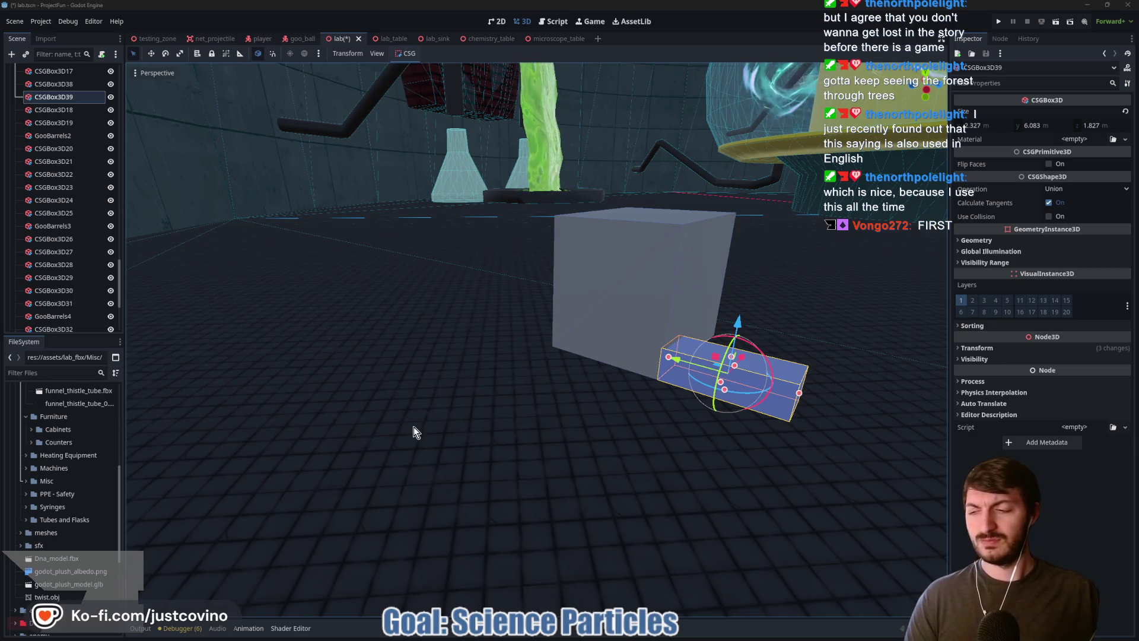
Step: Duplicate the fork and place the second fork beside the first
{"action": "left_click_drag", "start_coordinate": [414, 430], "coordinate": [534, 427]}
{"action": "key", "text": "ctrl+d"}
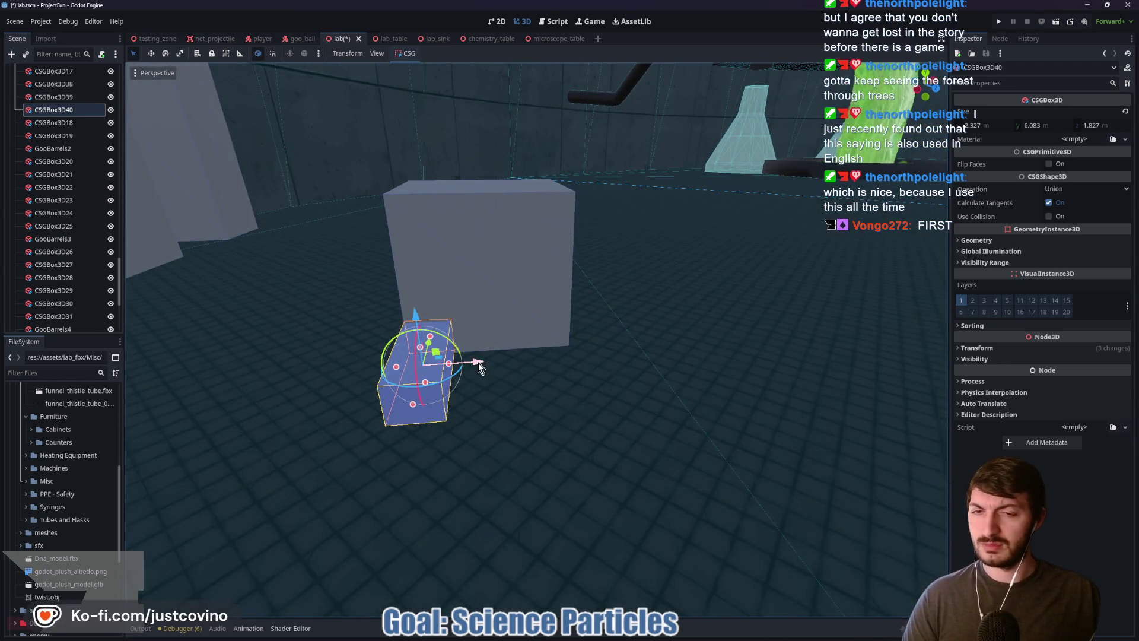
{"action": "left_click_drag", "start_coordinate": [478, 361], "coordinate": [608, 371]}
Step: Copy CSGBox3D38 as CSGBox3D41, move it right, and lower it to 8.54 × 7.248 × 5.197
{"action": "key", "text": "w"}
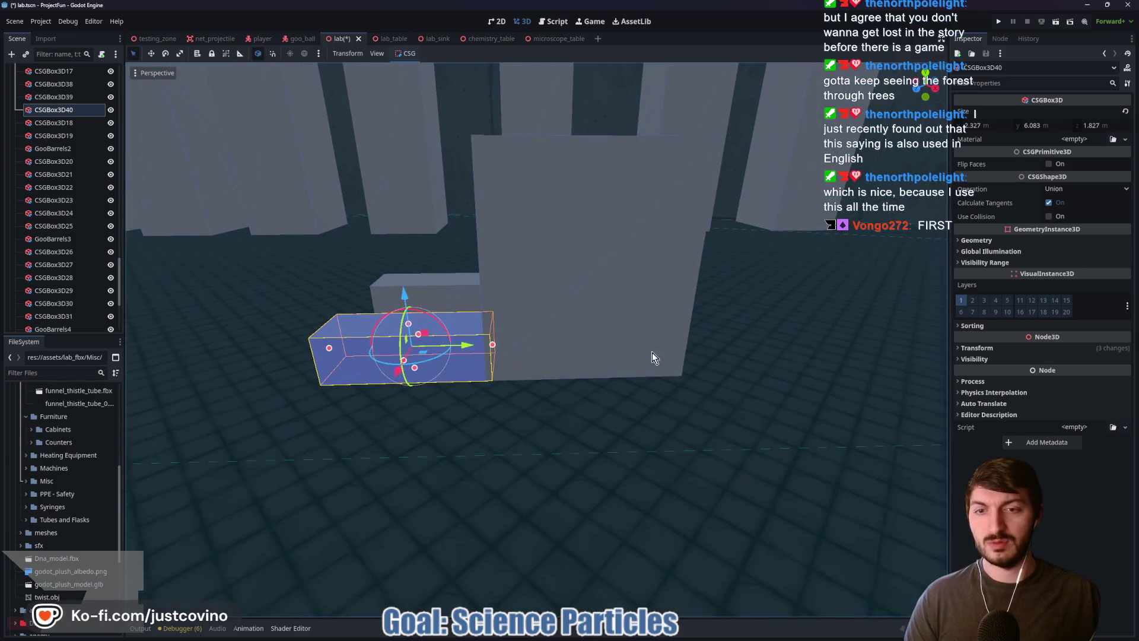
{"action": "left_click", "coordinate": [653, 352]}
{"action": "key", "text": "ctrl+d"}
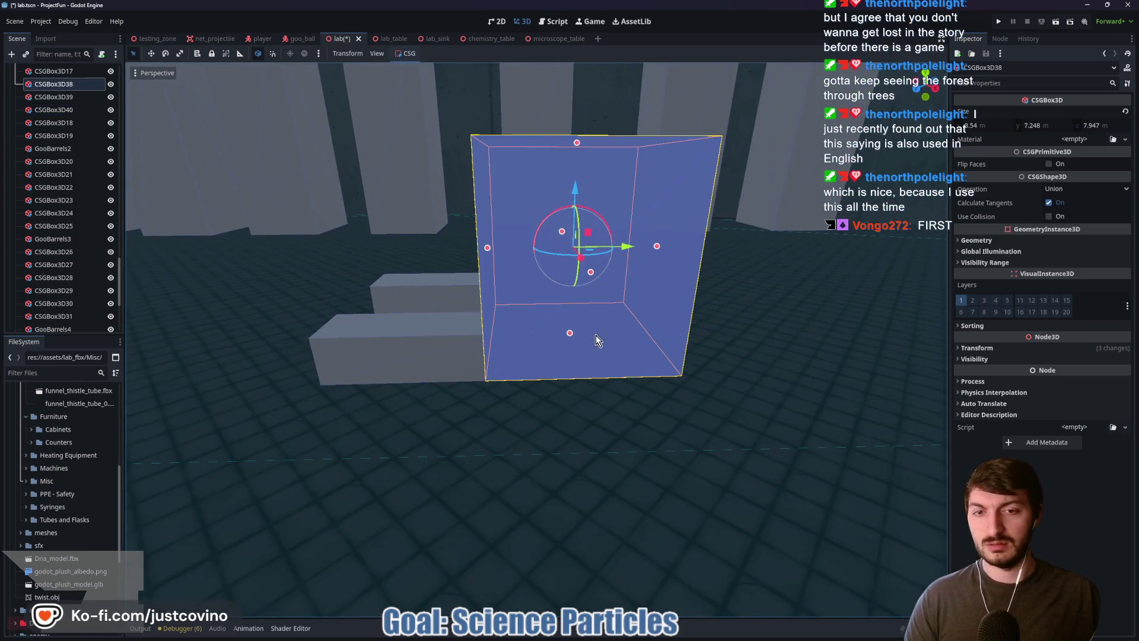
{"action": "left_click_drag", "start_coordinate": [650, 252], "coordinate": [776, 250]}
{"action": "mouse_move", "coordinate": [747, 143]}
{"action": "left_mouse_down"}
{"action": "mouse_move", "coordinate": [741, 233]}
{"action": "mouse_move", "coordinate": [738, 222]}
{"action": "left_mouse_up"}
{"action": "key", "text": "f"}
{"action": "left_click_drag", "start_coordinate": [779, 178], "coordinate": [779, 284]}
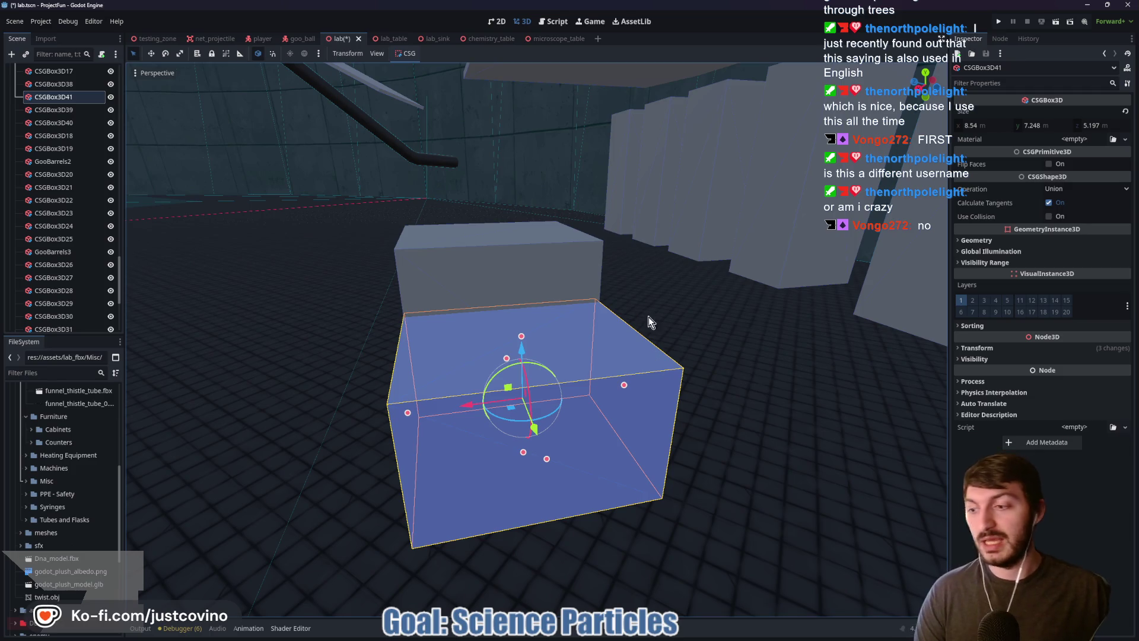
Step: Reshape CSGBox3D41 into a smaller cube-like block about 6.2 m tall
{"action": "left_click_drag", "start_coordinate": [680, 358], "coordinate": [530, 381]}
{"action": "left_click_drag", "start_coordinate": [331, 386], "coordinate": [372, 387]}
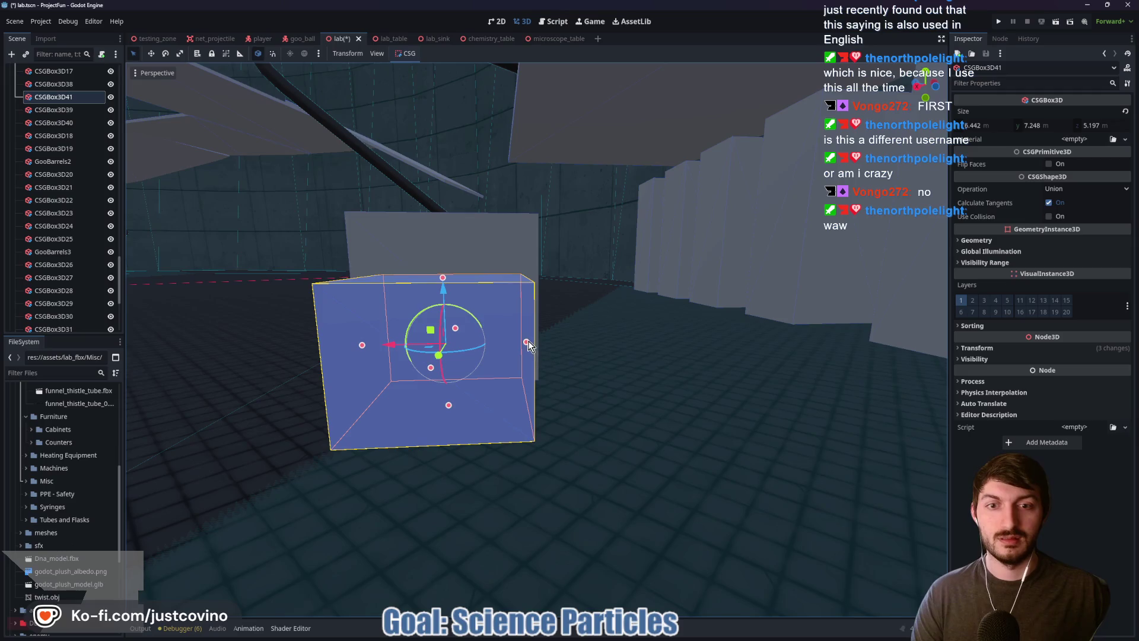
{"action": "left_click_drag", "start_coordinate": [527, 342], "coordinate": [539, 343]}
{"action": "mouse_move", "coordinate": [357, 349]}
{"action": "left_mouse_down"}
{"action": "mouse_move", "coordinate": [314, 350]}
{"action": "mouse_move", "coordinate": [336, 348]}
{"action": "mouse_move", "coordinate": [325, 348]}
{"action": "left_mouse_up"}
{"action": "key", "text": "ctrl+z"}
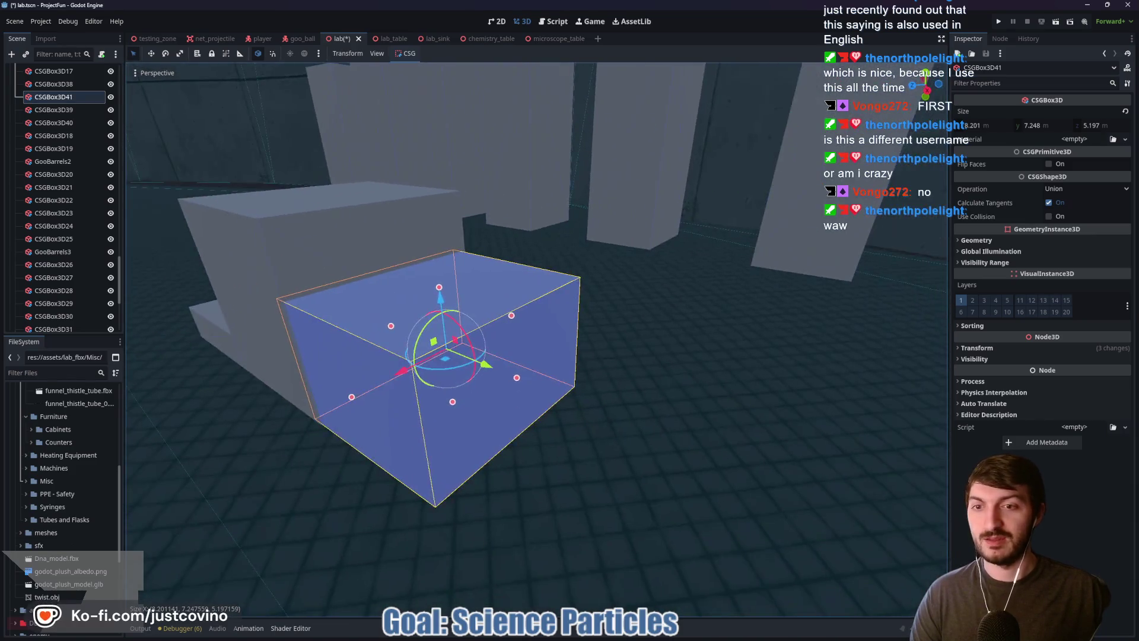
{"action": "scroll", "coordinate": [647, 366], "scroll_direction": "up", "scroll_amount": 5}
{"action": "scroll", "coordinate": [642, 360], "scroll_direction": "down", "scroll_amount": 5}
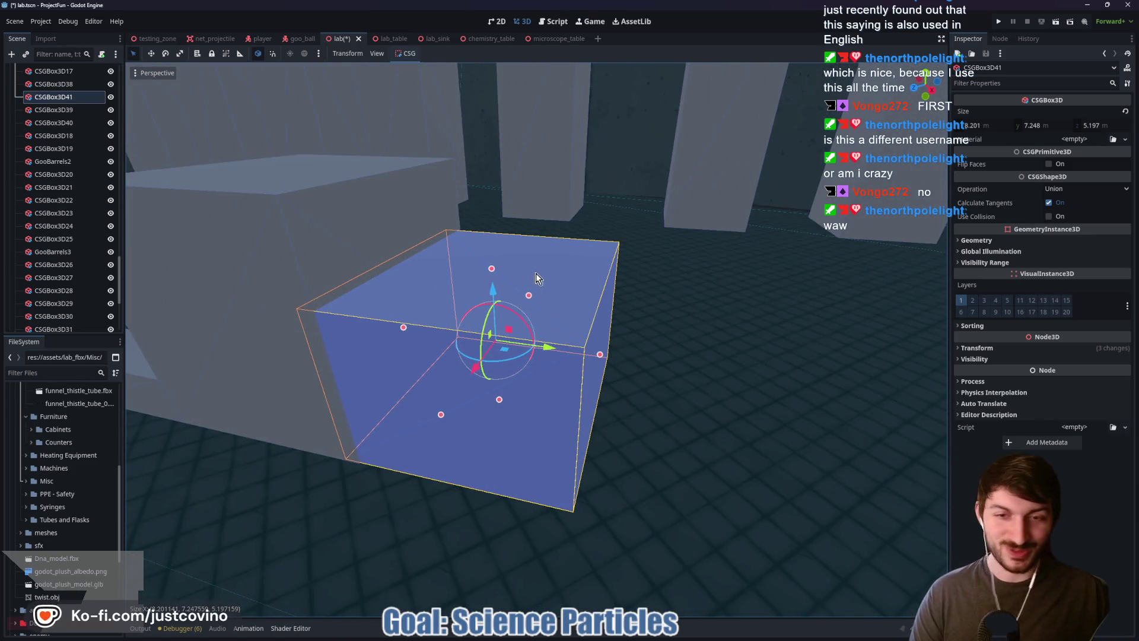
{"action": "mouse_move", "coordinate": [612, 360]}
{"action": "left_mouse_down"}
{"action": "mouse_move", "coordinate": [691, 369]}
{"action": "mouse_move", "coordinate": [528, 375]}
{"action": "mouse_move", "coordinate": [564, 389]}
{"action": "left_mouse_up"}
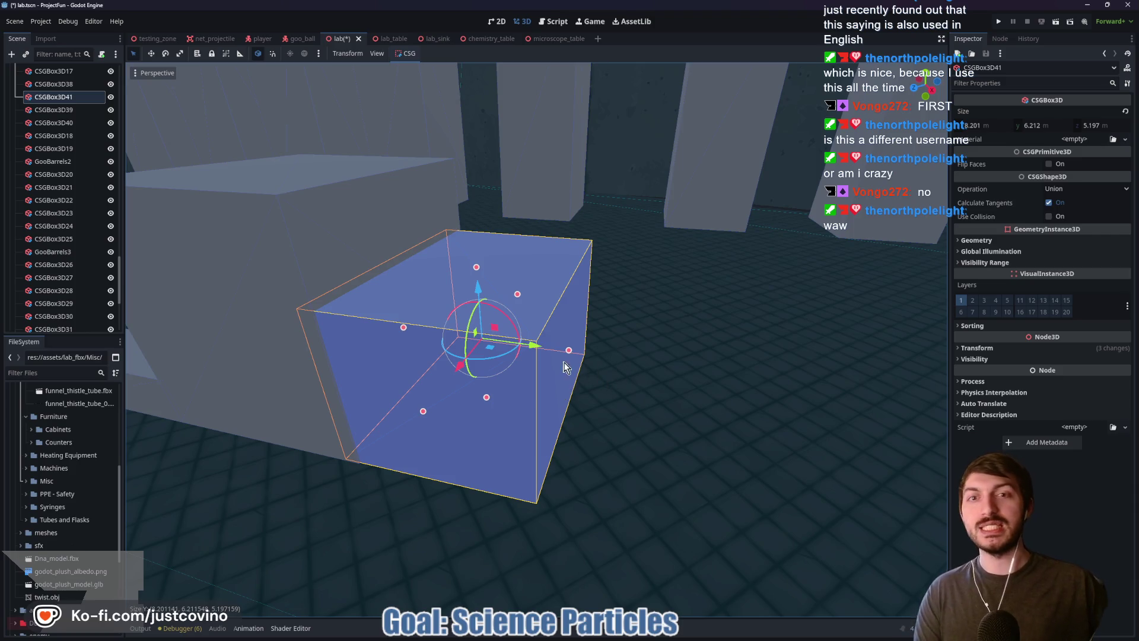
{"action": "scroll", "coordinate": [564, 368], "scroll_direction": "down", "scroll_amount": 3}
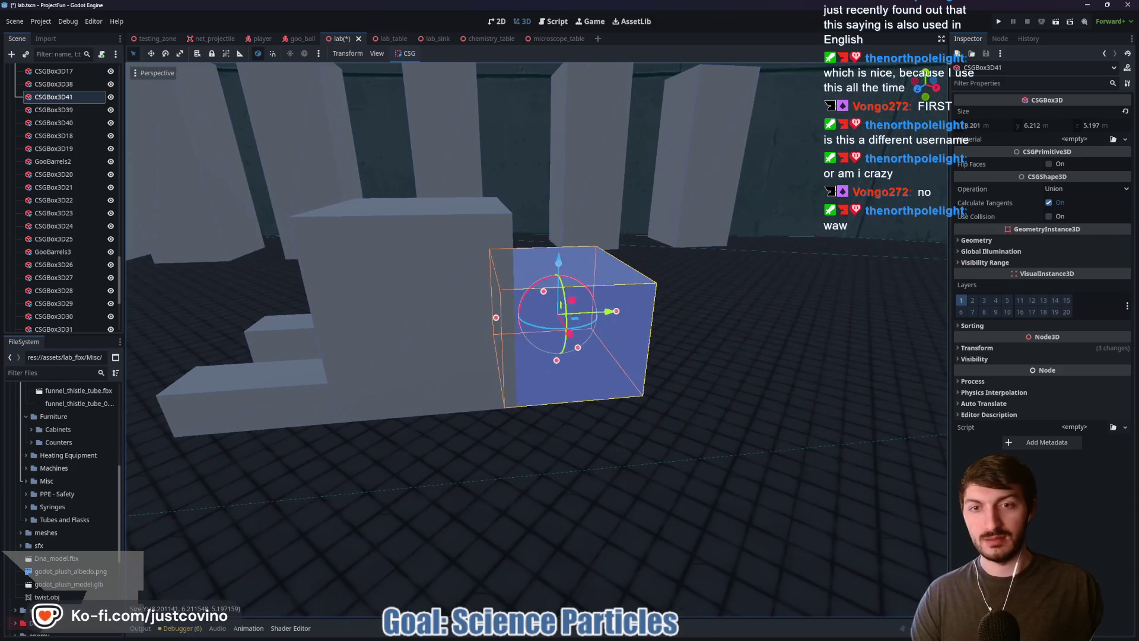
Step: Lower the top of CSGBox3D38 so the forklift body is about 6.4 m tall
{"action": "left_click", "coordinate": [455, 263]}
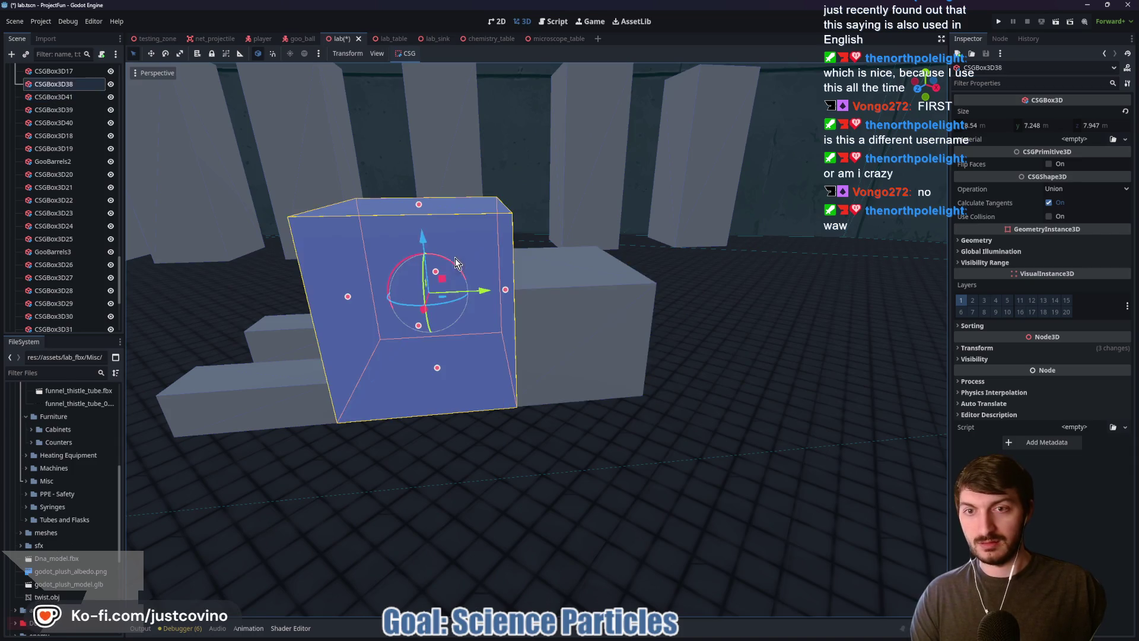
{"action": "left_click_drag", "start_coordinate": [422, 205], "coordinate": [420, 244]}
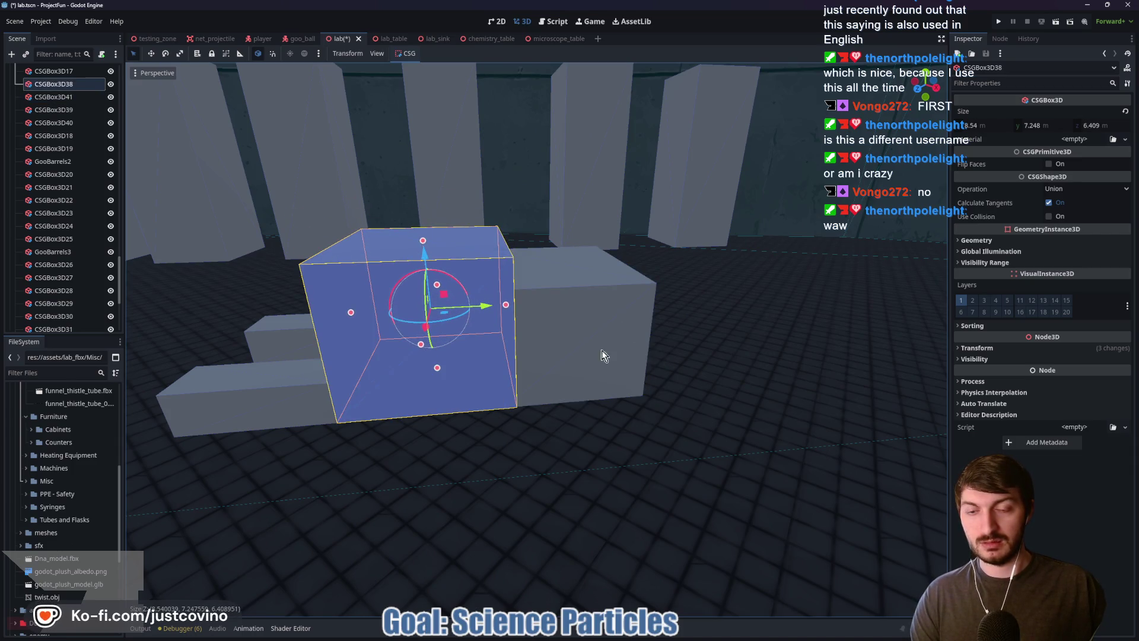
{"action": "scroll", "coordinate": [468, 343], "scroll_direction": "down", "scroll_amount": 3}
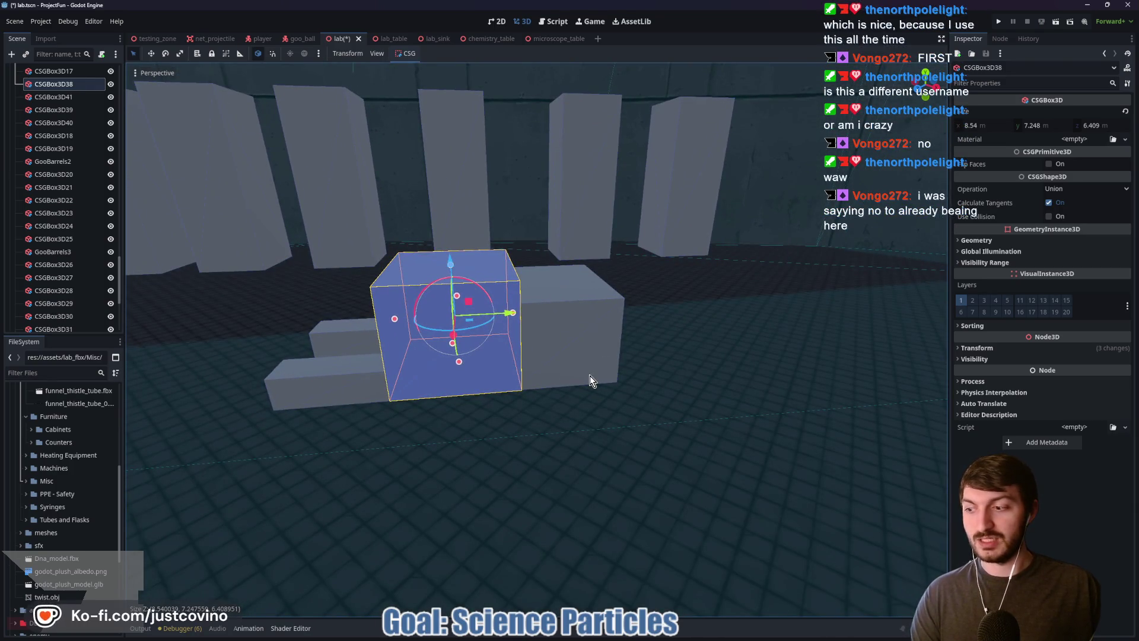
{"action": "left_click_drag", "start_coordinate": [589, 376], "coordinate": [573, 431]}
Step: Parent CSGBox3D41, CSGBox3D39 and CSGBox3D40 under CSGBox3D38 in the Scene dock
{"action": "scroll", "coordinate": [59, 154], "scroll_direction": "up", "scroll_amount": 4}
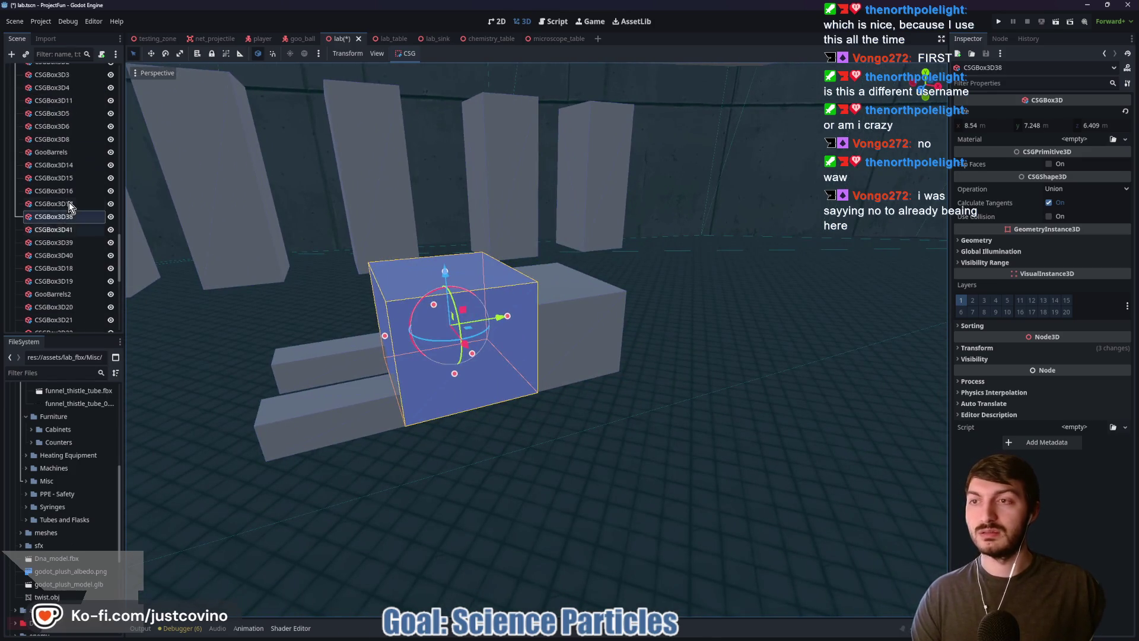
{"action": "left_click", "coordinate": [59, 203]}
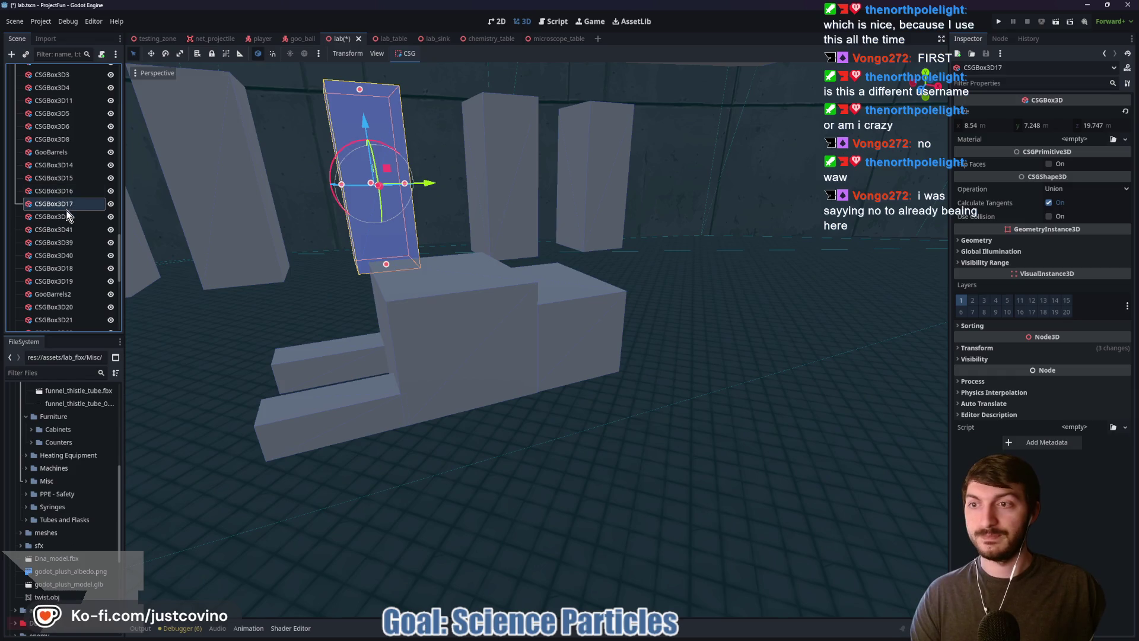
{"action": "double_click", "coordinate": [64, 216]}
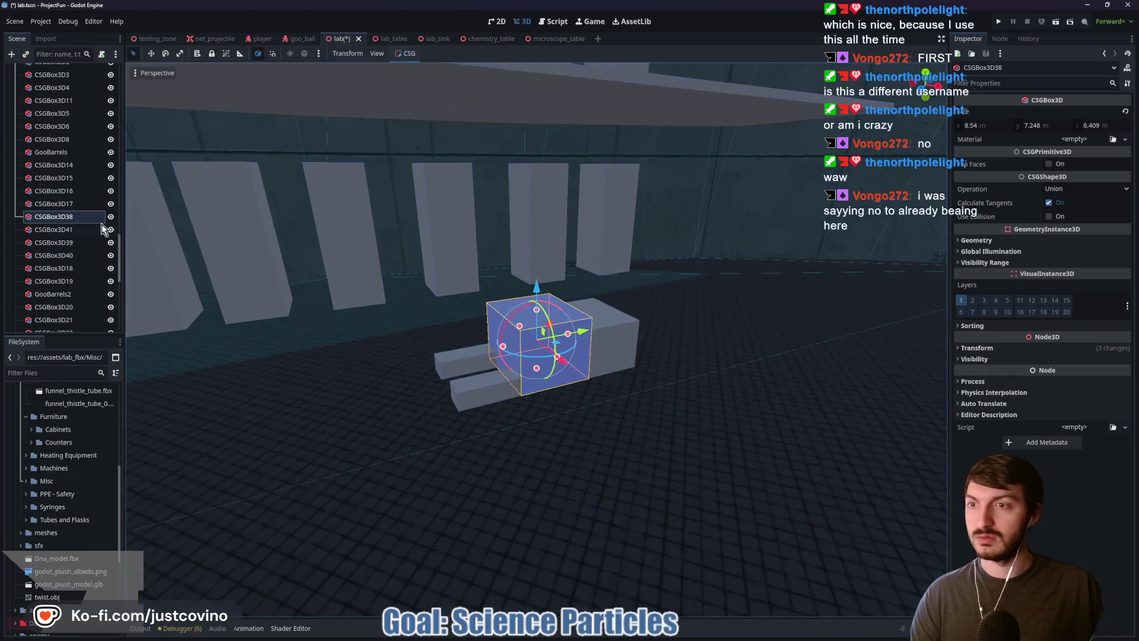
{"action": "left_click", "coordinate": [72, 230]}
{"action": "left_click", "coordinate": [73, 242]}
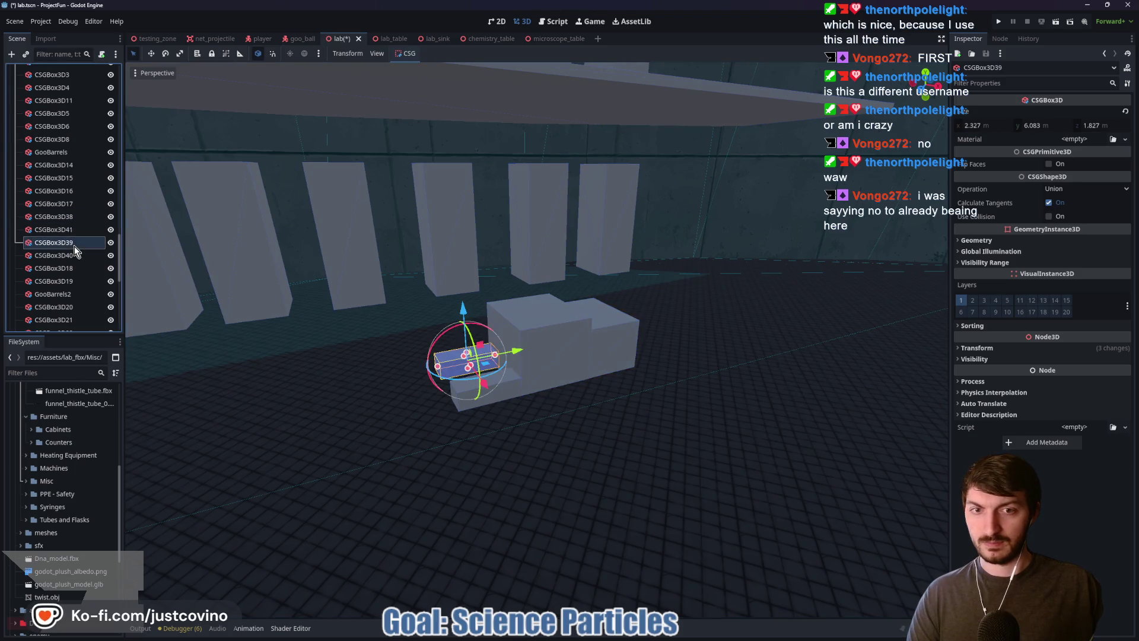
{"action": "left_click", "coordinate": [73, 255]}
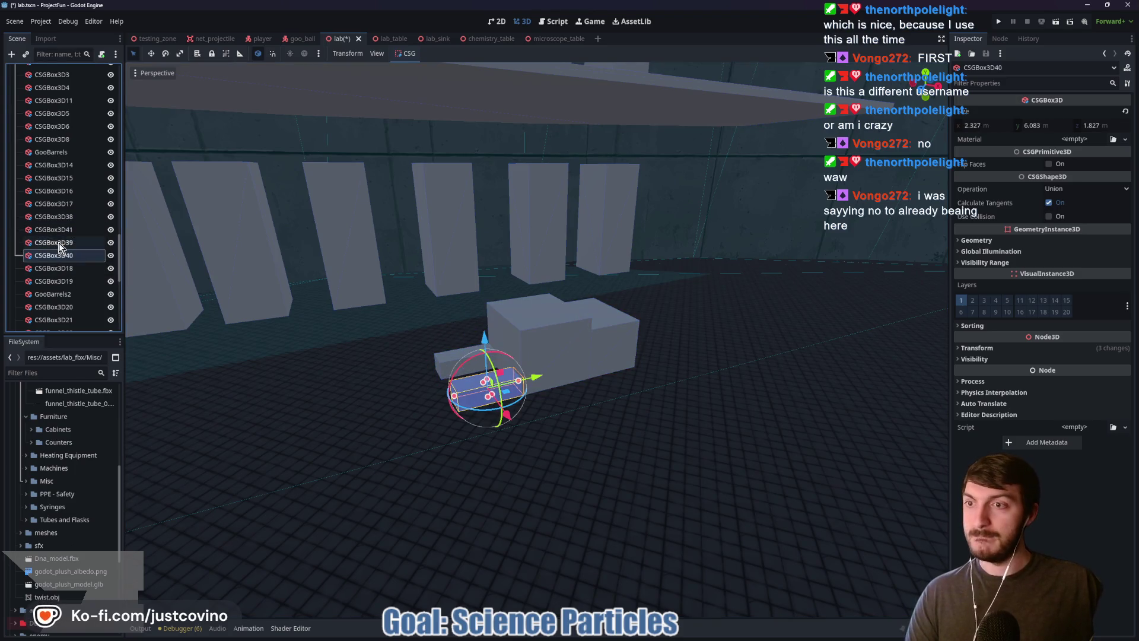
{"action": "left_click", "coordinate": [59, 207], "text": "shift"}
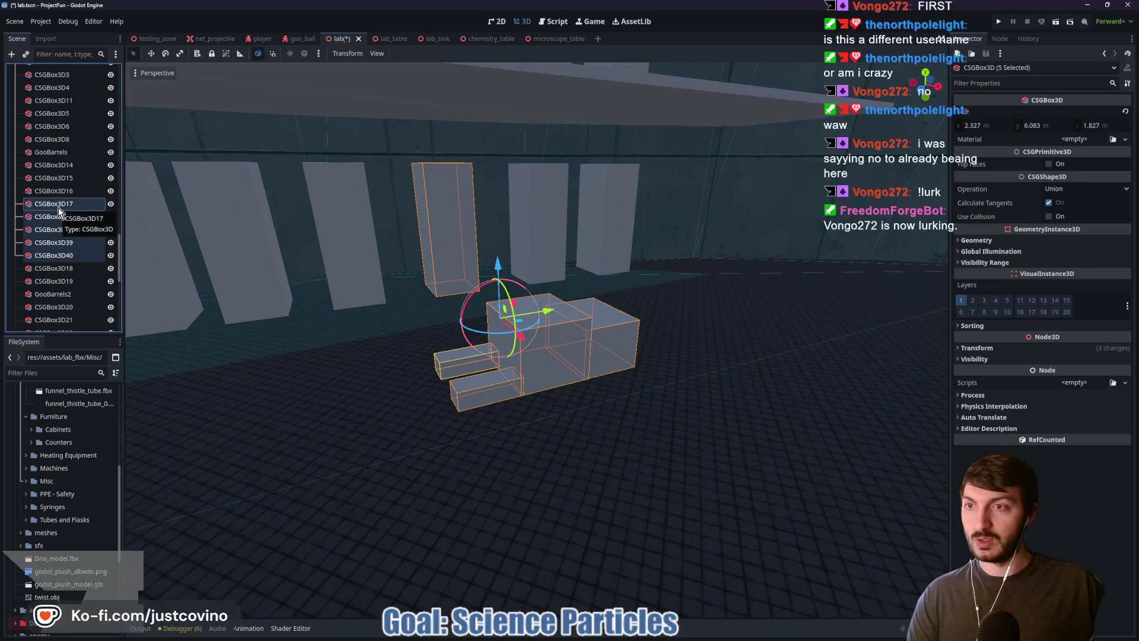
{"action": "left_click", "coordinate": [60, 217]}
{"action": "left_click", "coordinate": [65, 256]}
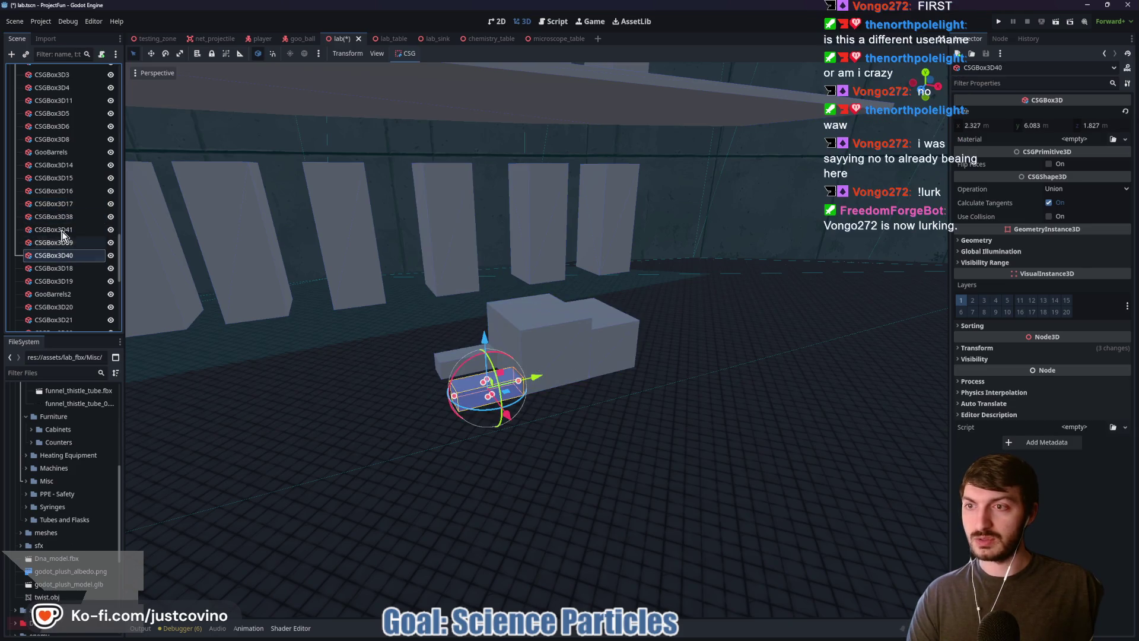
{"action": "left_click", "coordinate": [59, 205]}
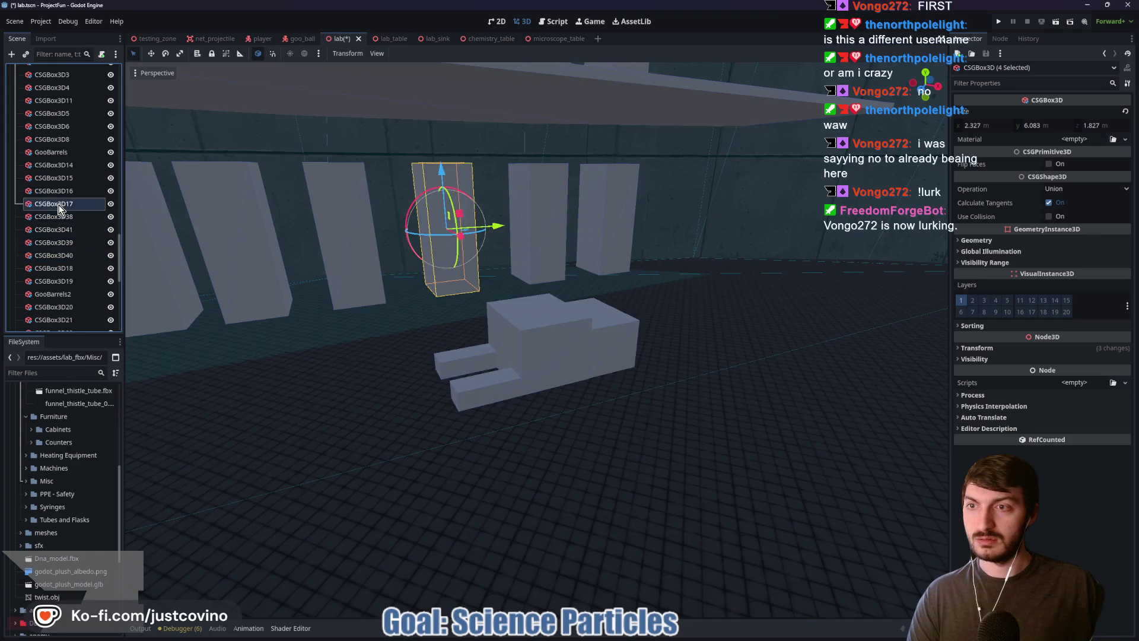
{"action": "left_click", "coordinate": [59, 218]}
{"action": "left_click", "coordinate": [54, 230]}
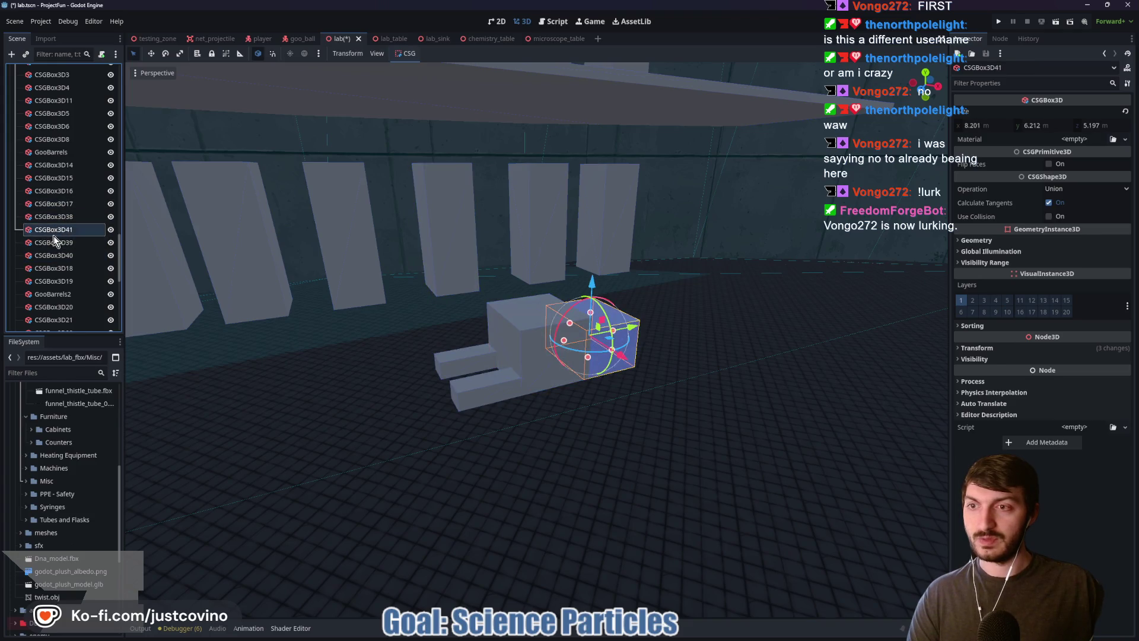
{"action": "left_click", "coordinate": [57, 255], "text": "shift"}
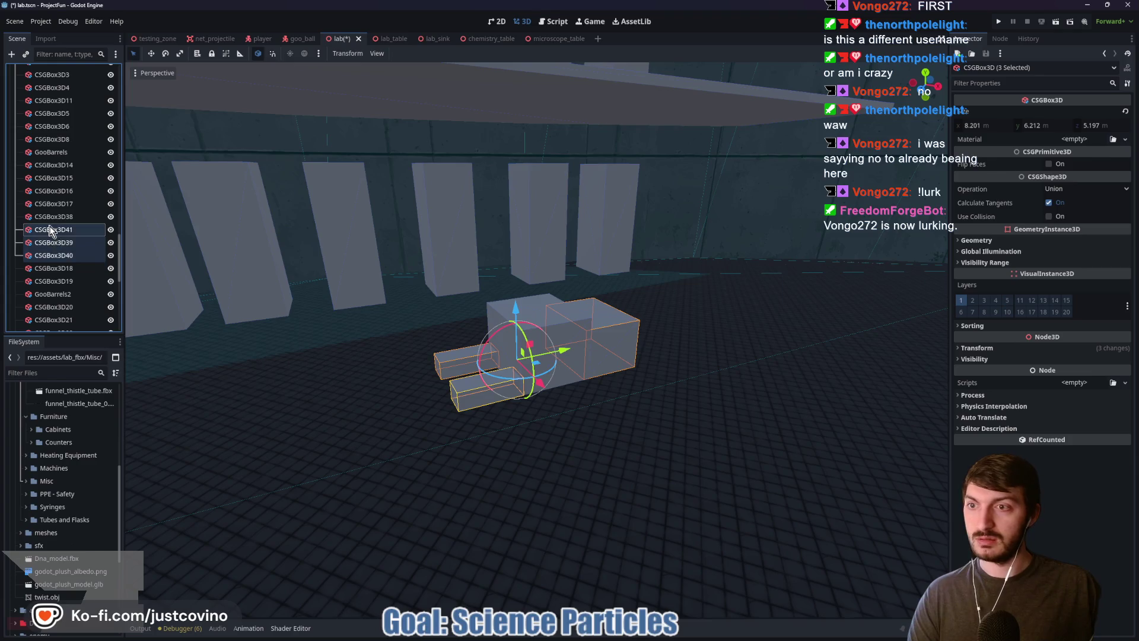
{"action": "left_click_drag", "start_coordinate": [57, 254], "coordinate": [64, 217]}
Step: Rename CSGBox3D38 to Forklift
{"action": "double_click", "coordinate": [64, 217]}
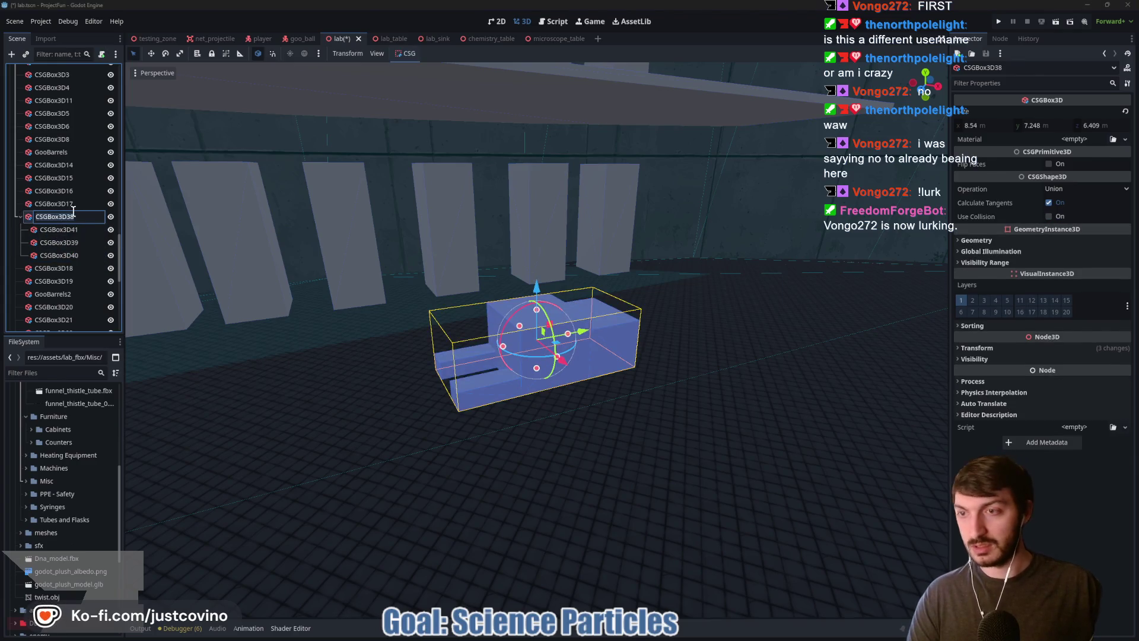
{"action": "type", "text": "Fork"}
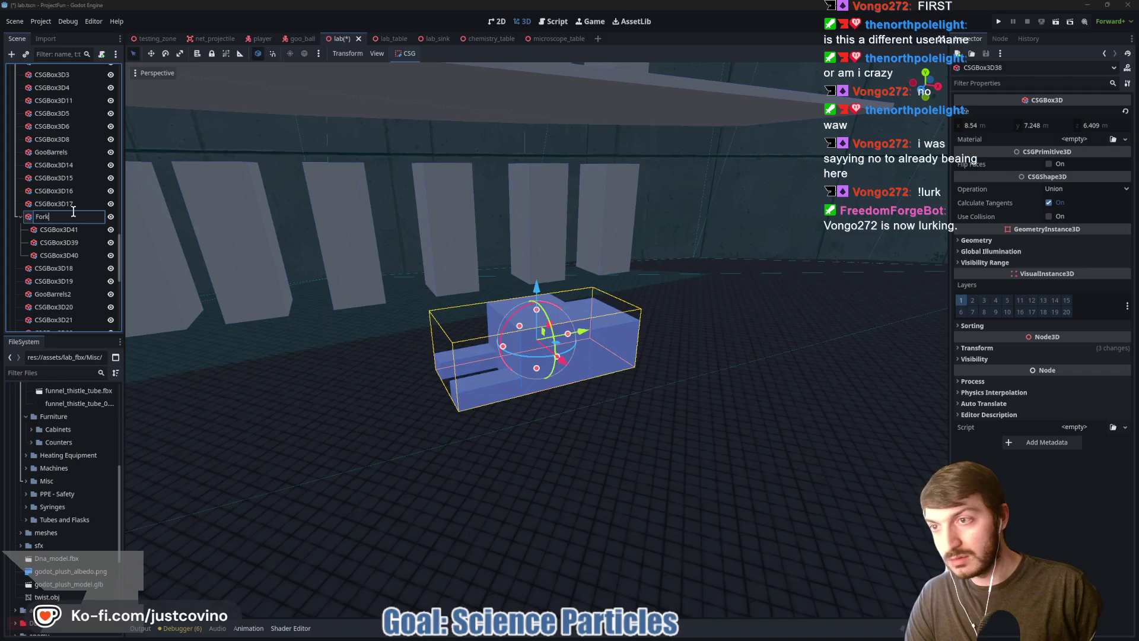
{"action": "type", "text": "lift"}
{"action": "key", "text": "Return"}
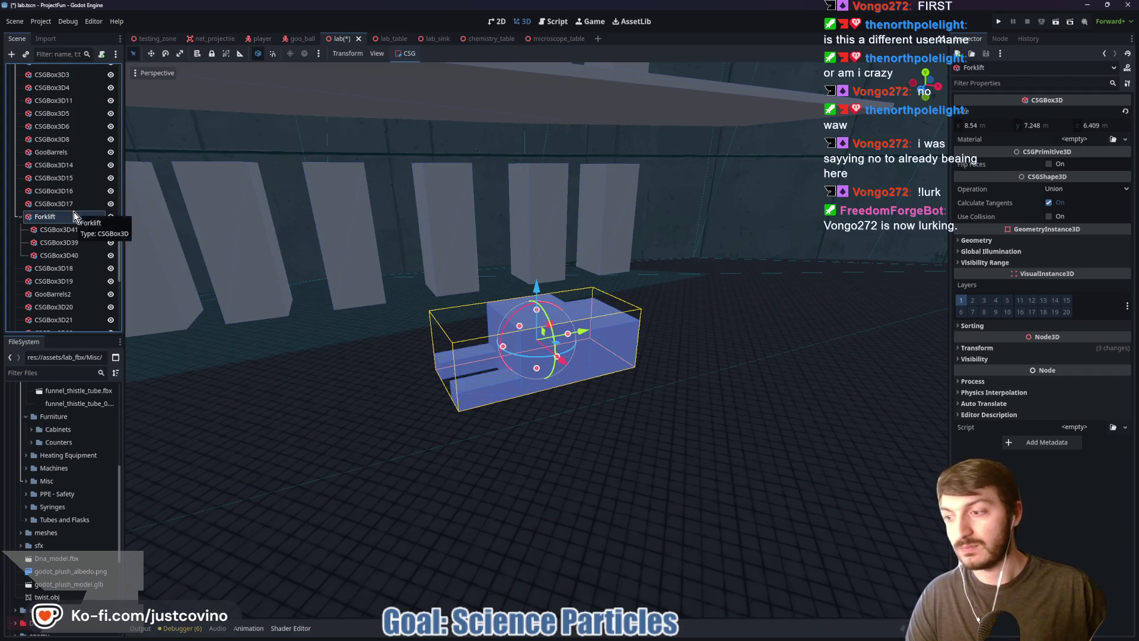
{"action": "key", "text": "ctrl+s"}
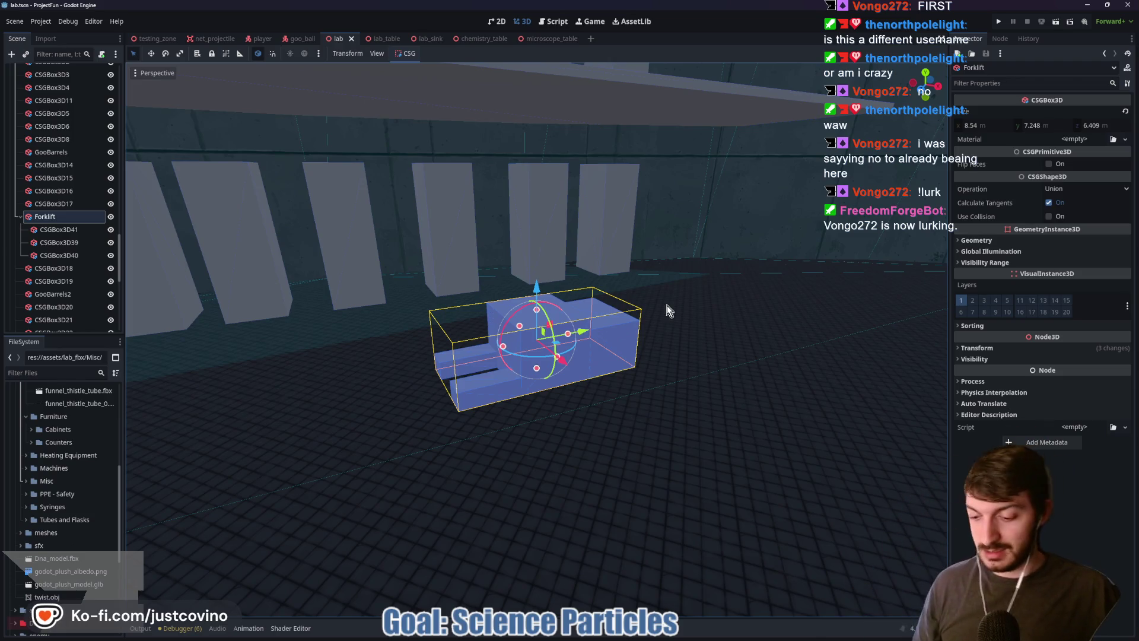
{"action": "key", "text": "ctrl+s"}
{"action": "key", "text": "w"}
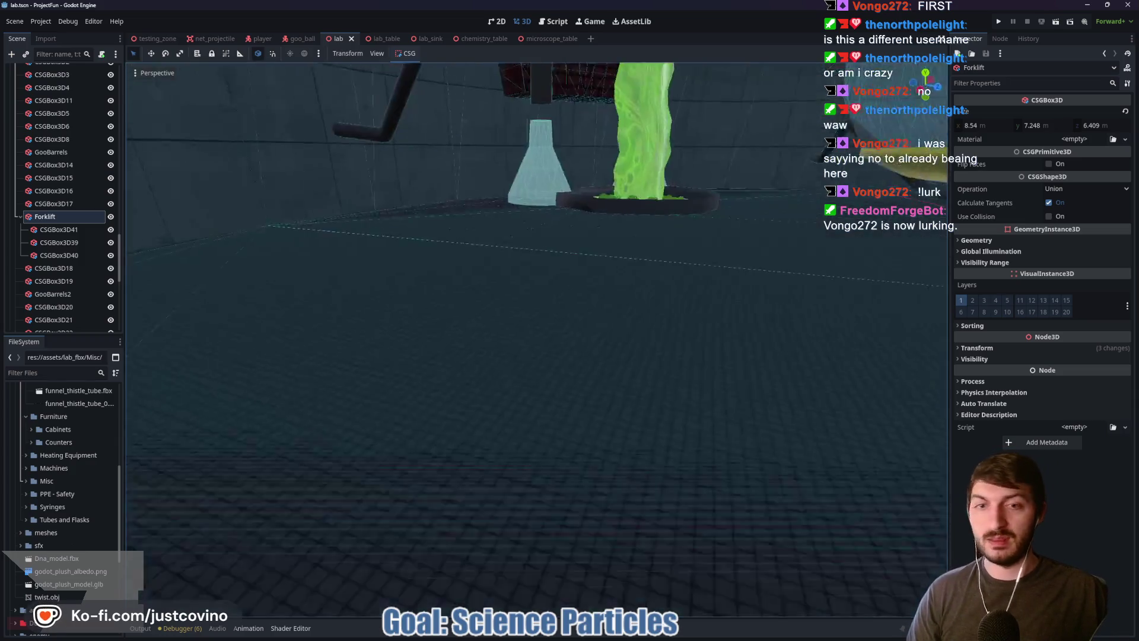
{"action": "key", "text": "f"}
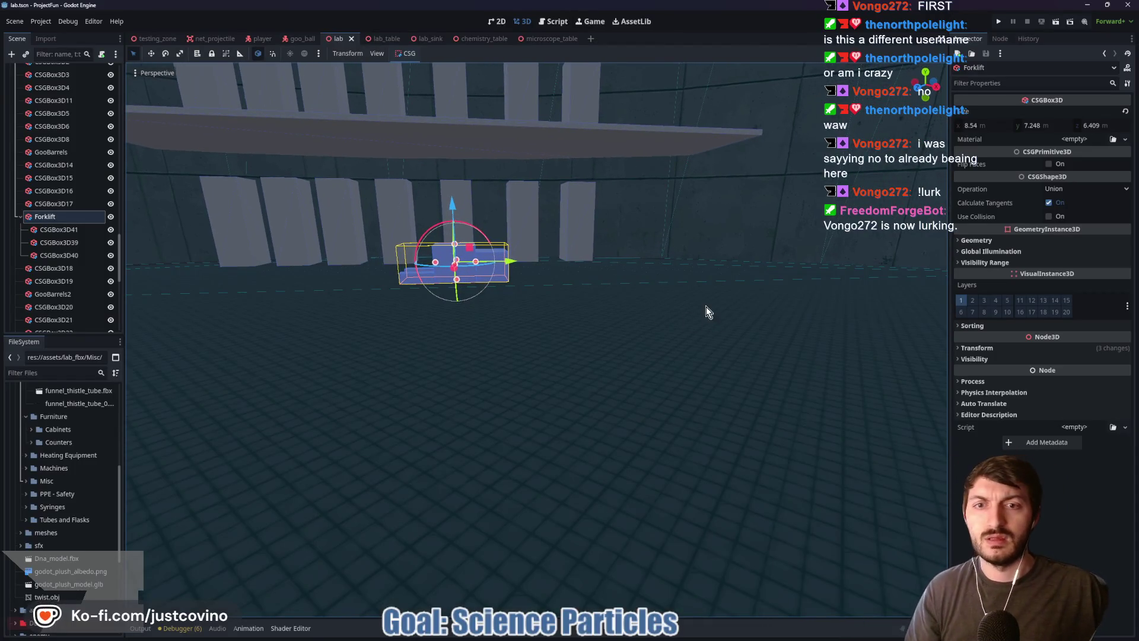
{"action": "key", "text": "w"}
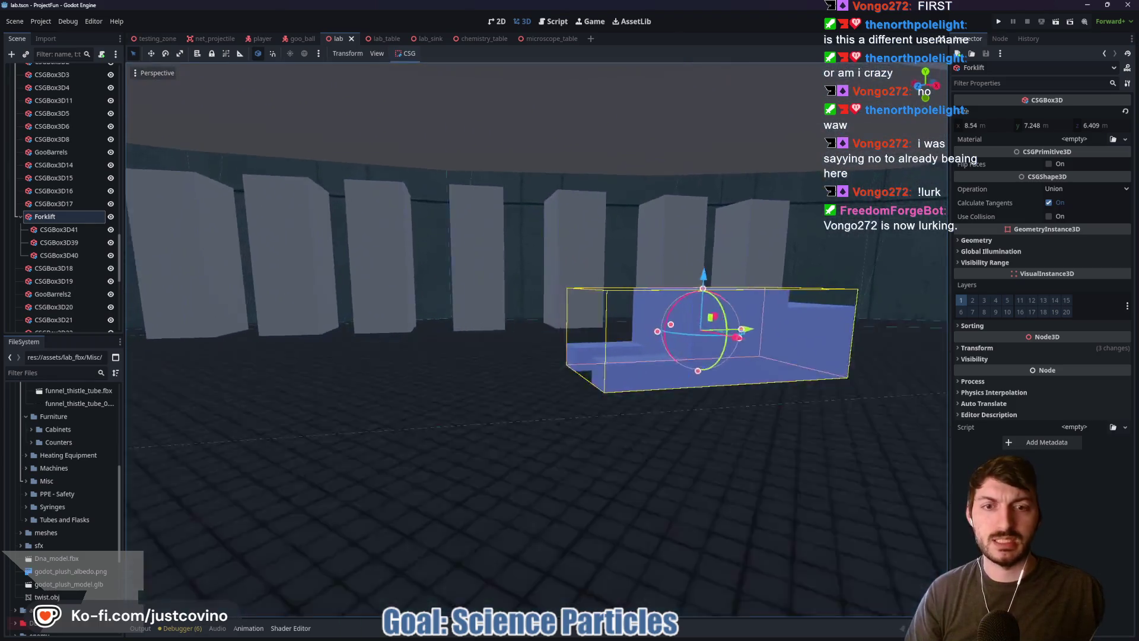
{"action": "key", "text": "w"}
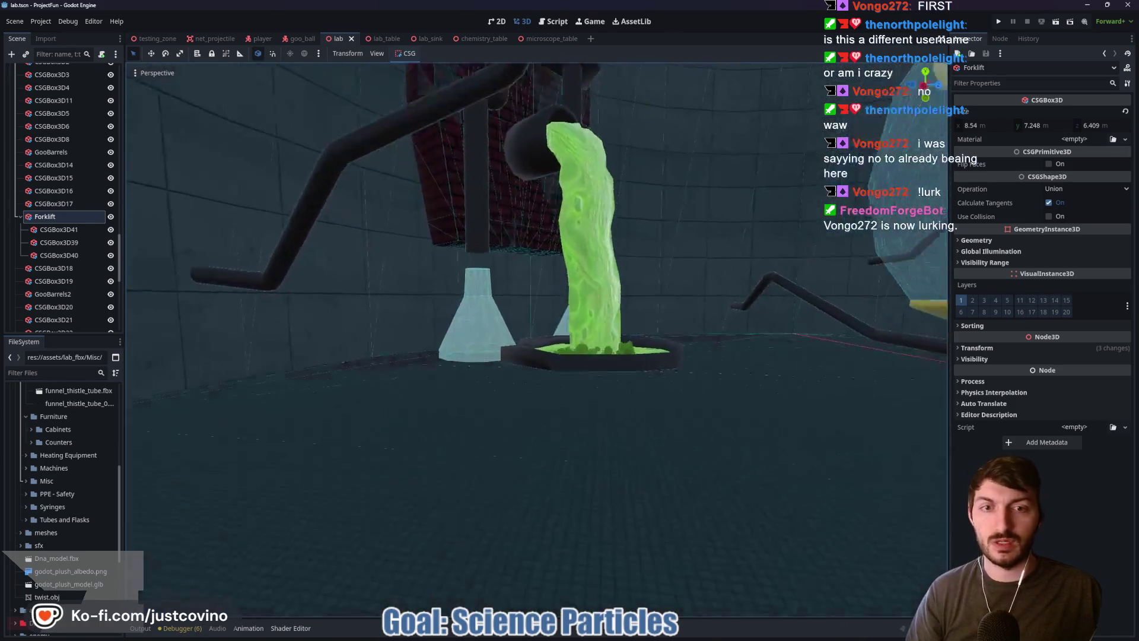
{"action": "key", "text": "w"}
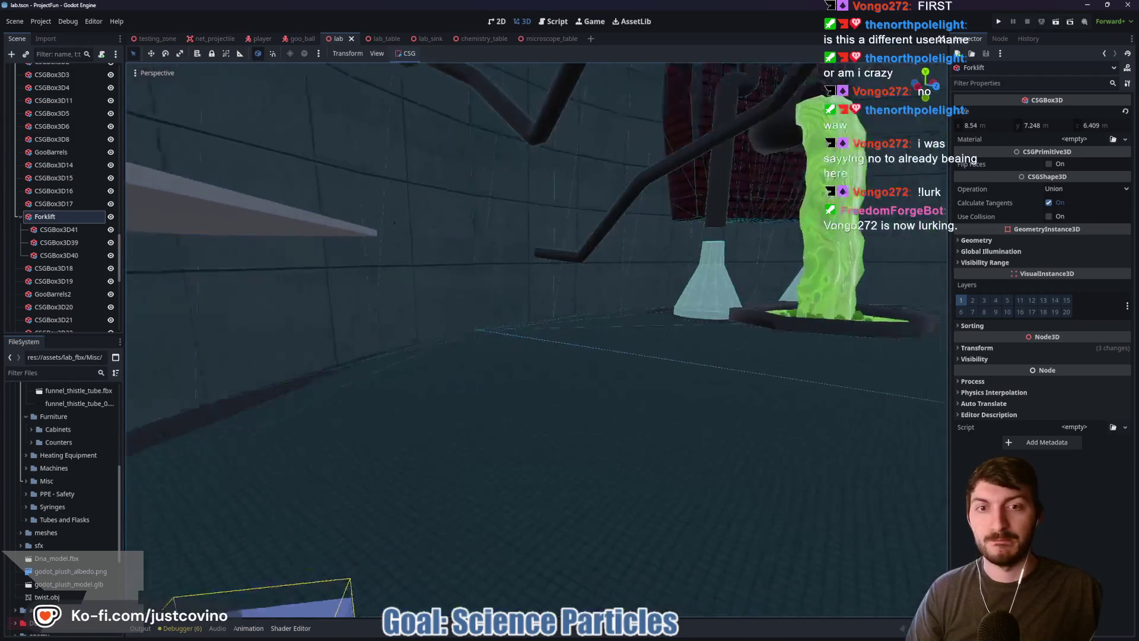
{"action": "key", "text": "w"}
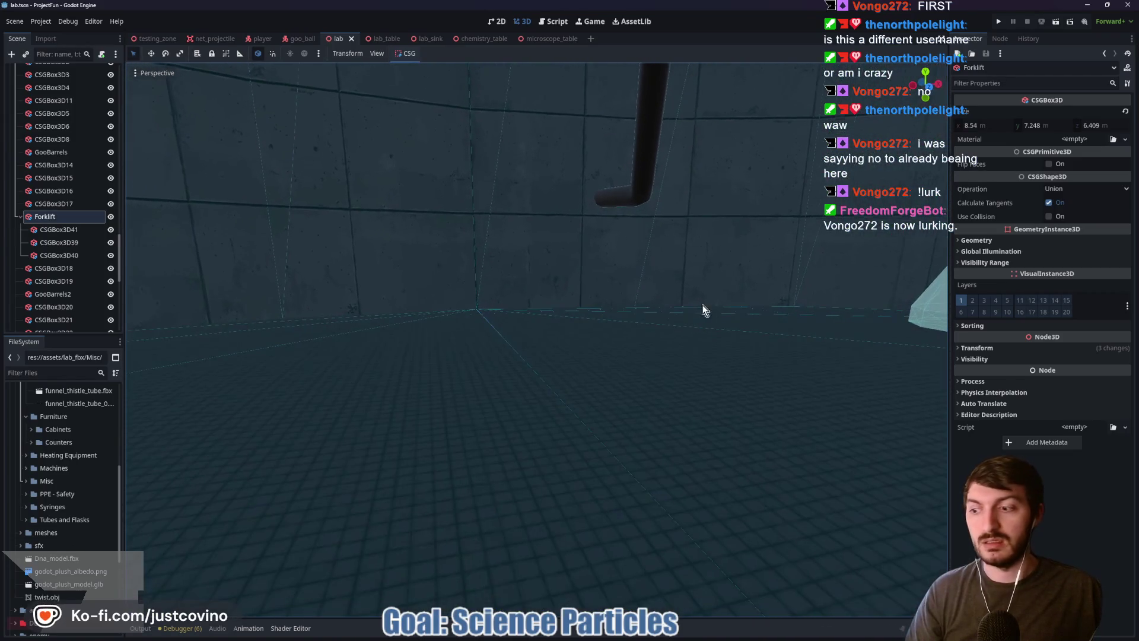
{"action": "key", "text": "w"}
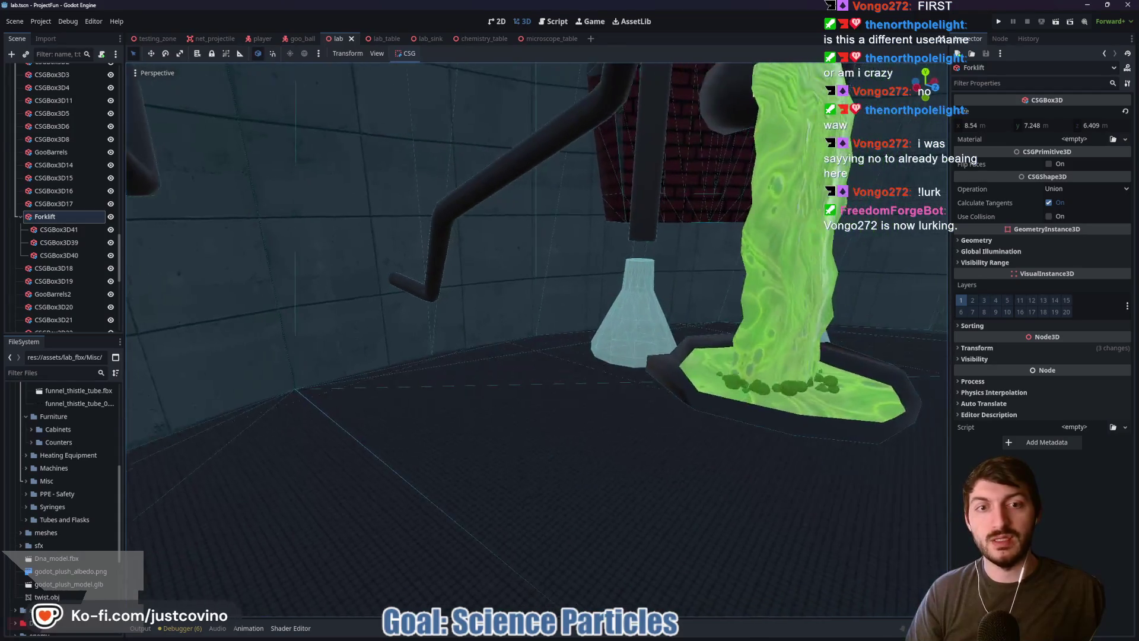
{"action": "mouse_move", "coordinate": [640, 279]}
{"action": "left_mouse_down"}
{"action": "mouse_move", "coordinate": [249, 418]}
{"action": "mouse_move", "coordinate": [299, 383]}
{"action": "mouse_move", "coordinate": [255, 457]}
{"action": "left_mouse_up"}
{"action": "key", "text": "w"}
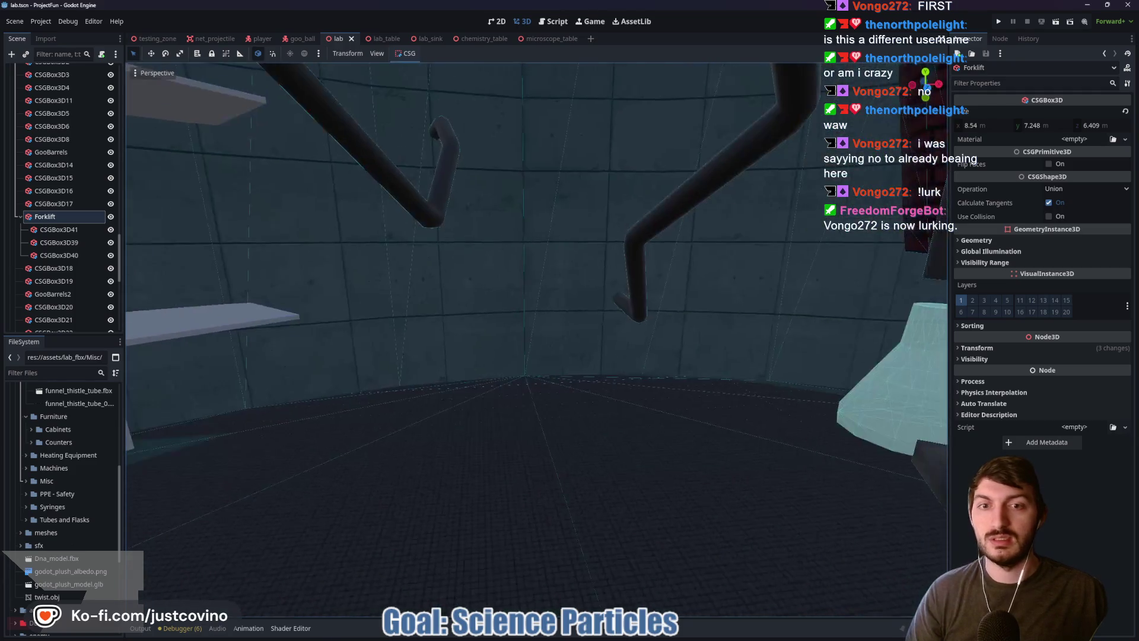
{"action": "key", "text": "s"}
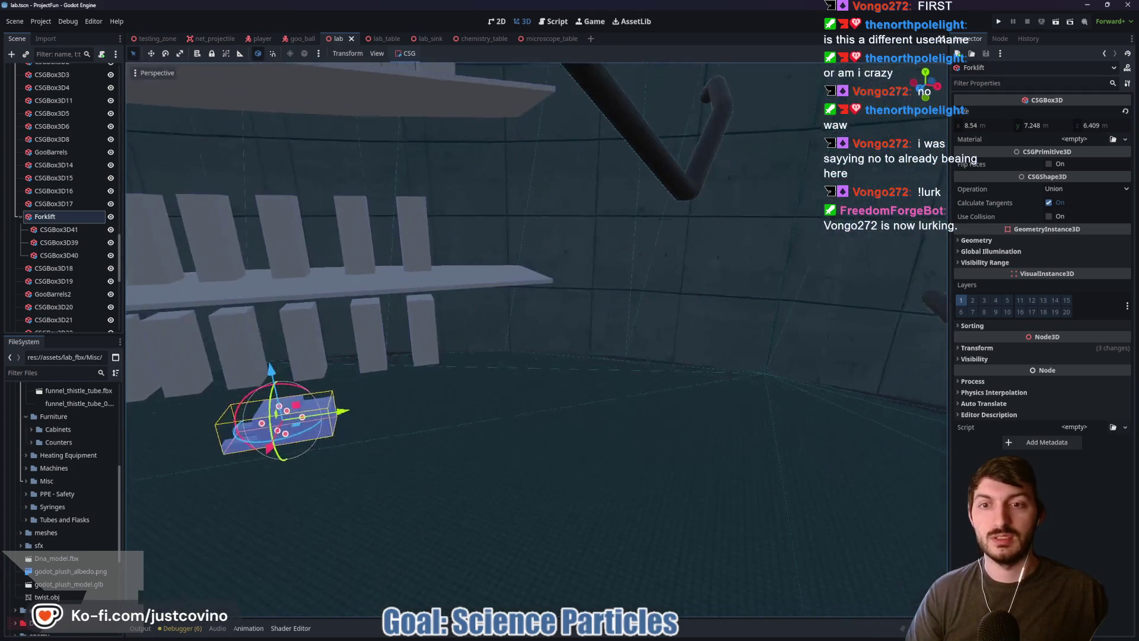
{"action": "key", "text": "w"}
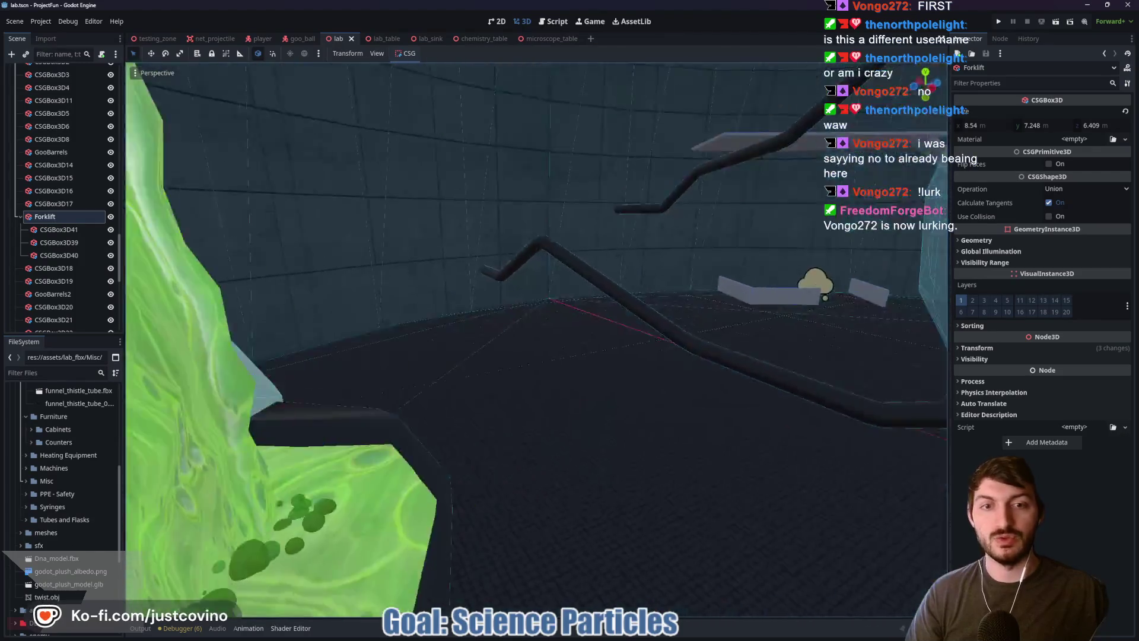
{"action": "key", "text": "w"}
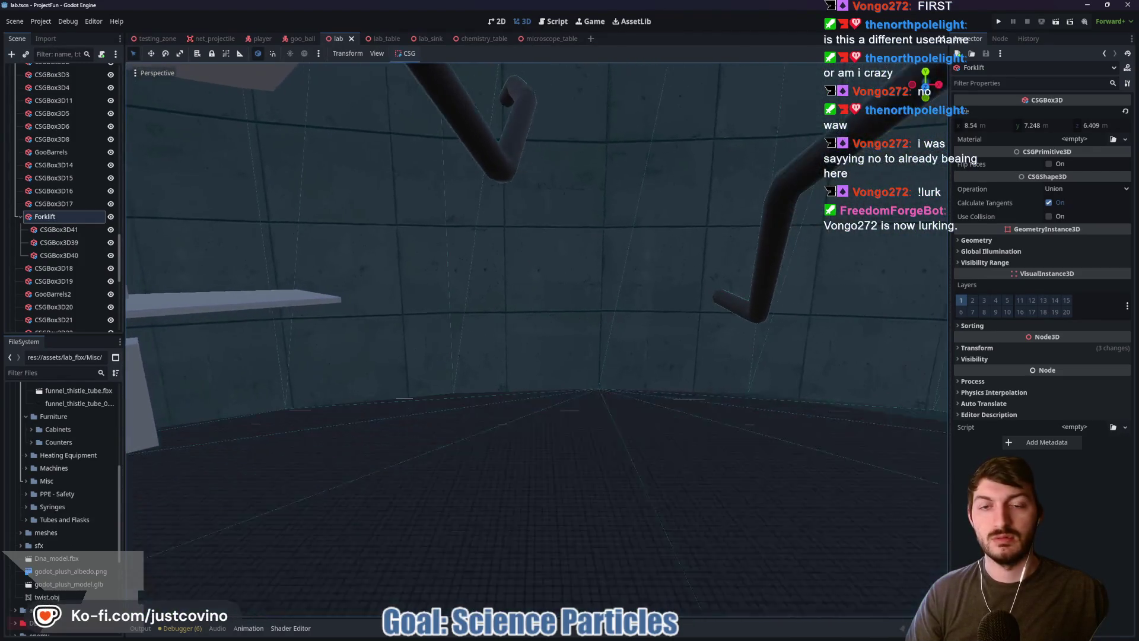
{"action": "key", "text": "d"}
{"action": "scroll", "coordinate": [94, 275], "scroll_direction": "down", "scroll_amount": 5}
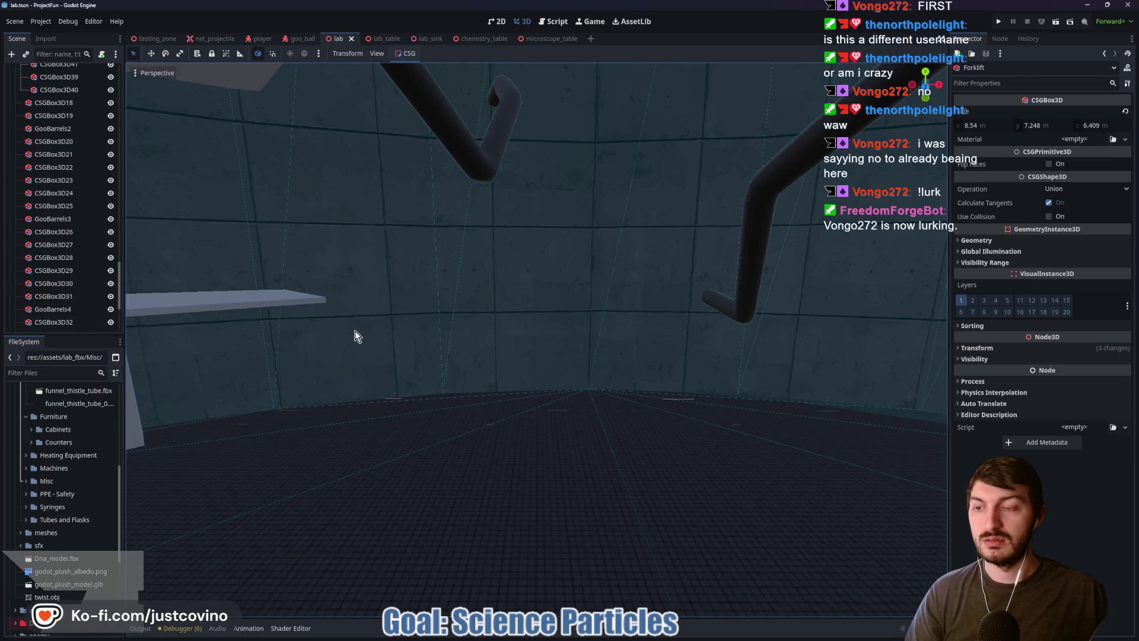
Step: Duplicate the floor barrel pillar and move the copy along X onto the open floor
{"action": "left_click", "coordinate": [280, 379]}
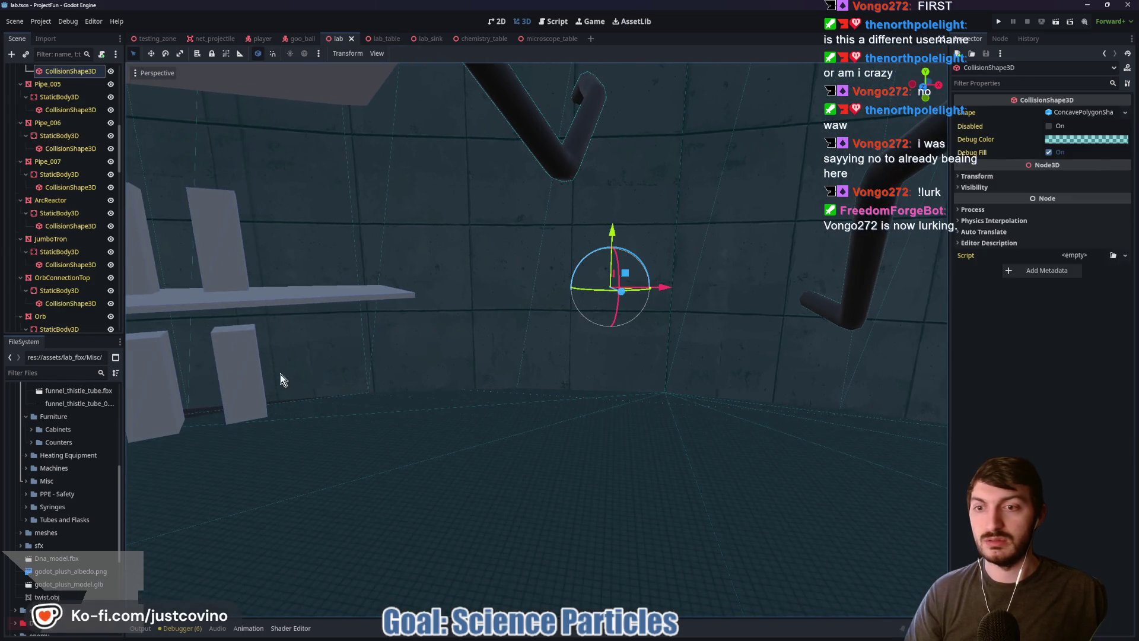
{"action": "left_click", "coordinate": [252, 414]}
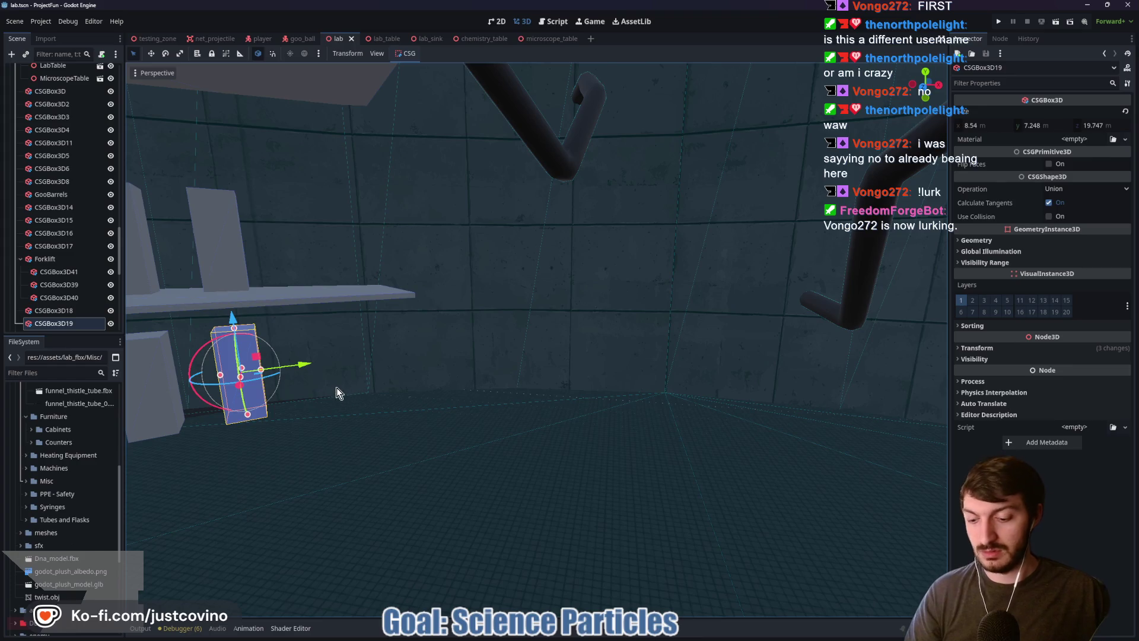
{"action": "key", "text": "ctrl+d"}
{"action": "key", "text": "g"}
{"action": "key", "text": "x"}
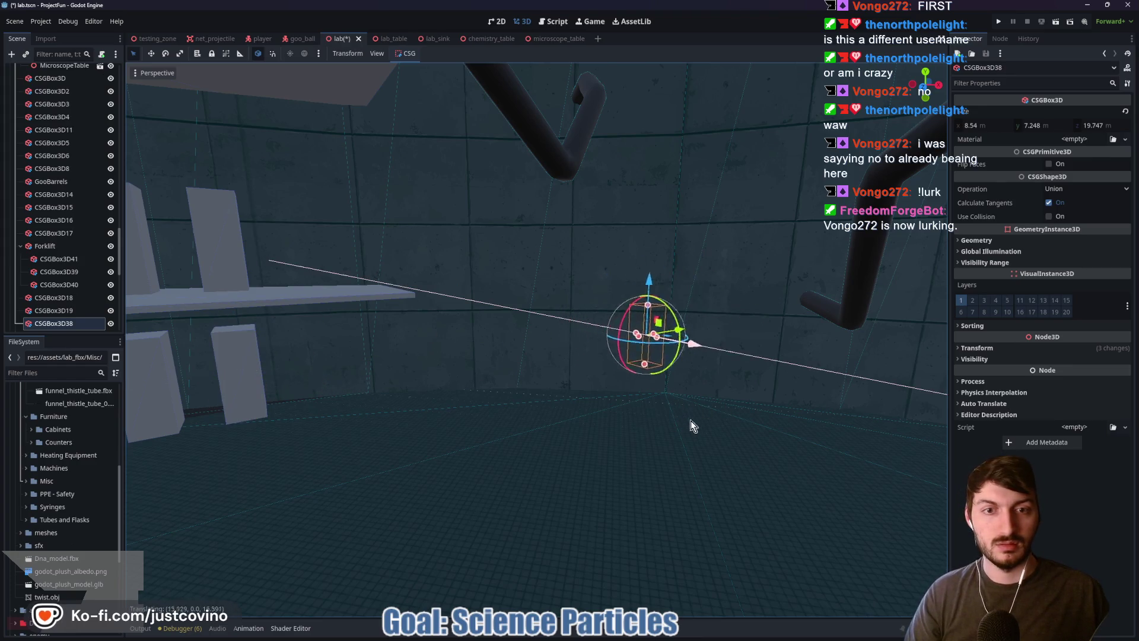
{"action": "left_click", "coordinate": [866, 534]}
{"action": "key", "text": "t"}
{"action": "key", "text": "g"}
{"action": "key", "text": "x"}
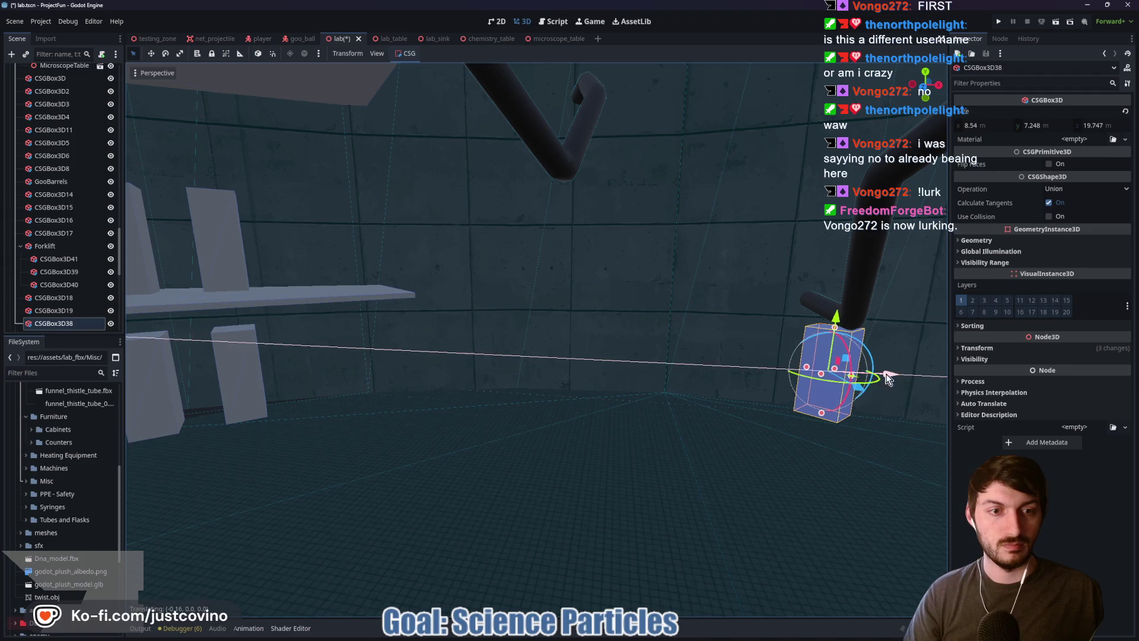
{"action": "left_click", "coordinate": [692, 380]}
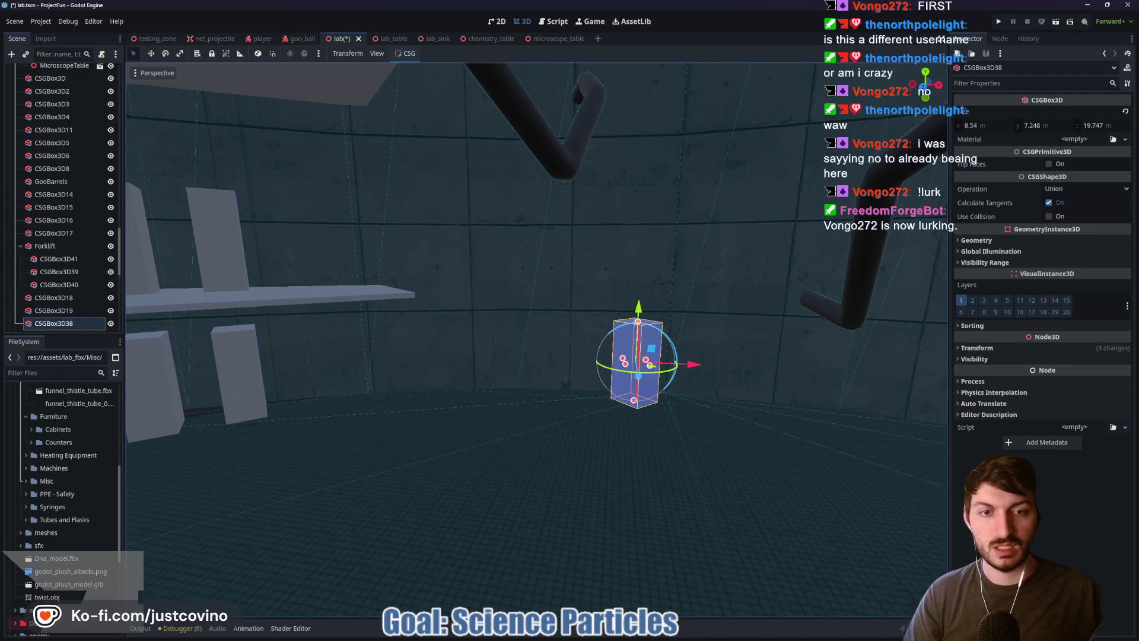
{"action": "key", "text": "f"}
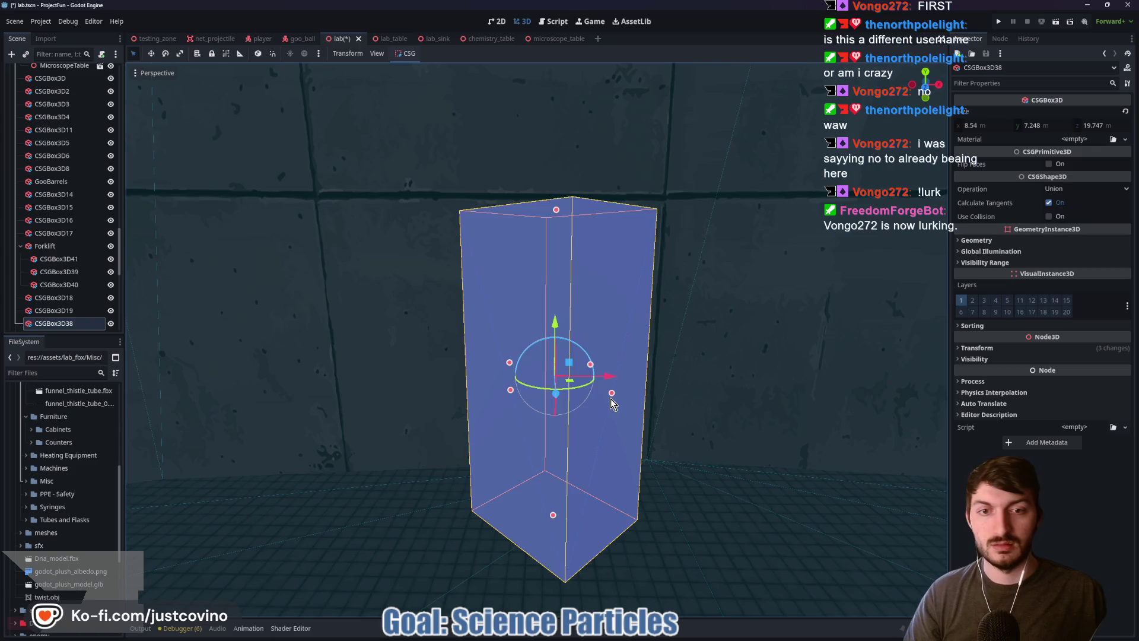
Step: Rotate the copy square to the camera and widen it to 30.221 m
{"action": "key", "text": "t"}
{"action": "mouse_move", "coordinate": [557, 394]}
{"action": "left_mouse_down"}
{"action": "mouse_move", "coordinate": [627, 402]}
{"action": "mouse_move", "coordinate": [818, 376]}
{"action": "left_mouse_up"}
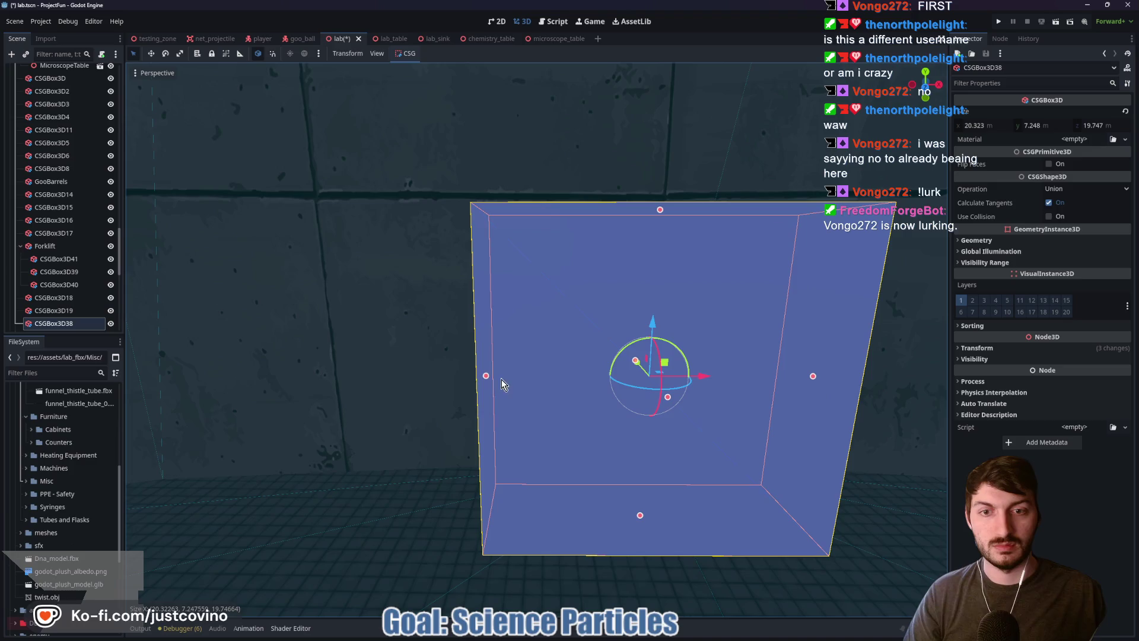
{"action": "mouse_move", "coordinate": [483, 380]}
{"action": "left_mouse_down"}
{"action": "mouse_move", "coordinate": [318, 387]}
{"action": "mouse_move", "coordinate": [400, 416]}
{"action": "left_mouse_up"}
{"action": "key", "text": "ctrl+z"}
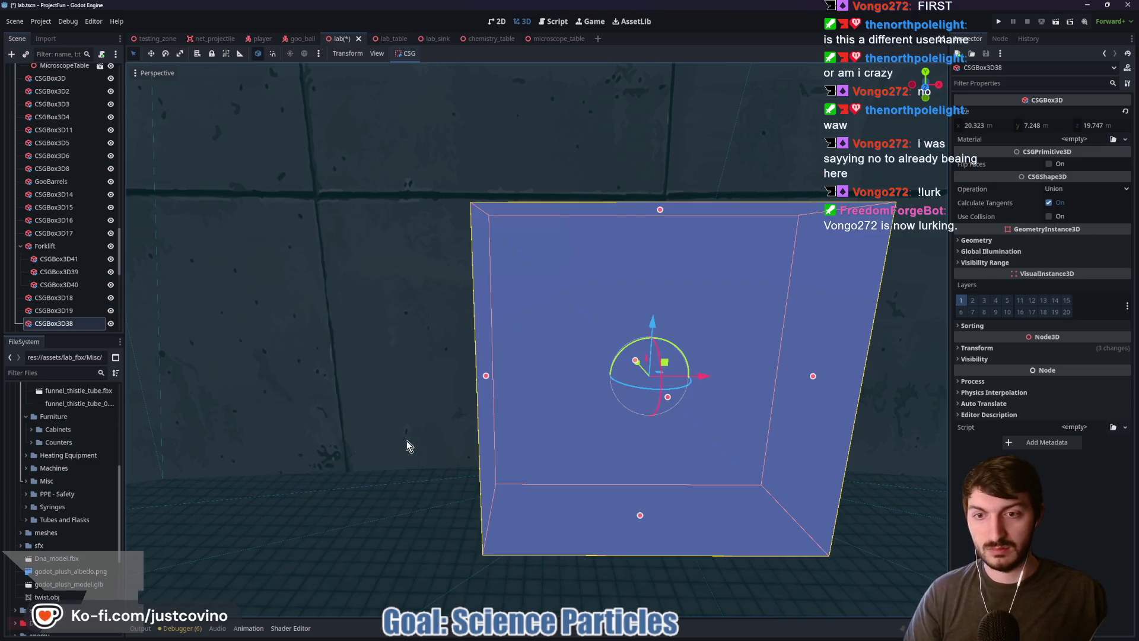
{"action": "mouse_move", "coordinate": [486, 376]}
{"action": "left_mouse_down"}
{"action": "mouse_move", "coordinate": [411, 381]}
{"action": "mouse_move", "coordinate": [448, 416]}
{"action": "left_mouse_up"}
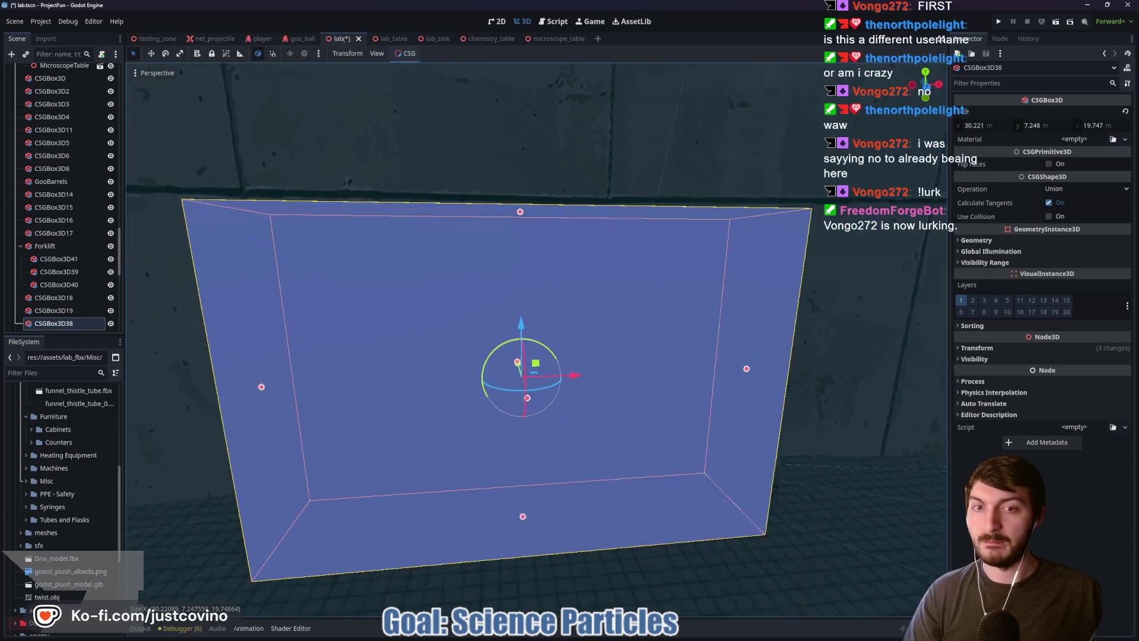
Step: Rename the copied box CSGBox3D38 to ThingToTransferGoo
{"action": "key", "text": "f"}
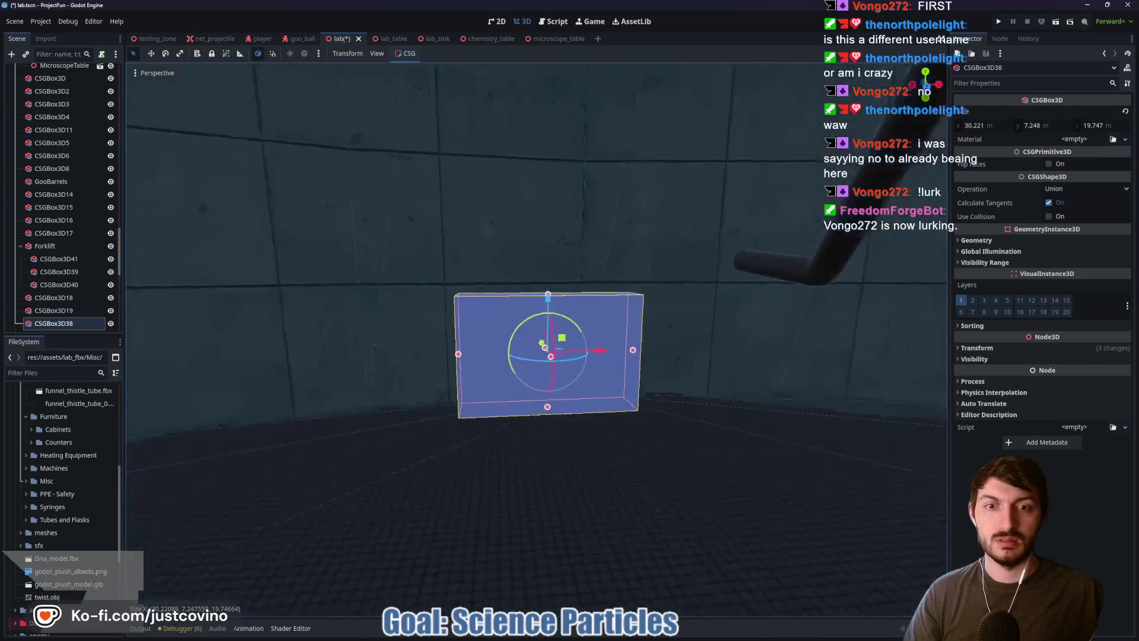
{"action": "double_click", "coordinate": [68, 324]}
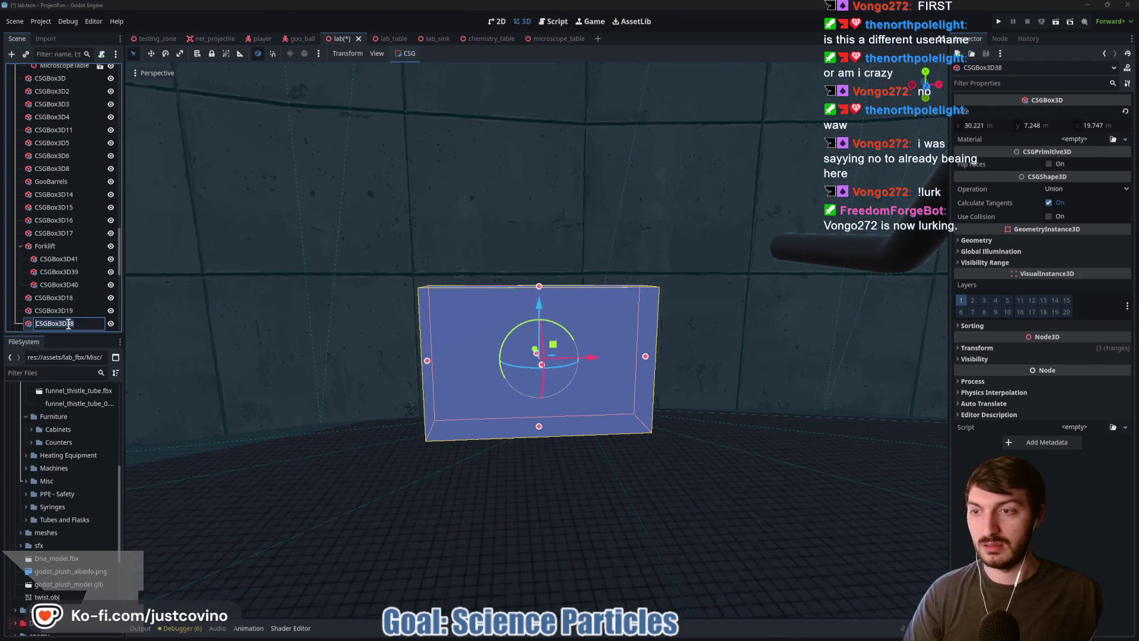
{"action": "type", "text": "ThingToTransd"}
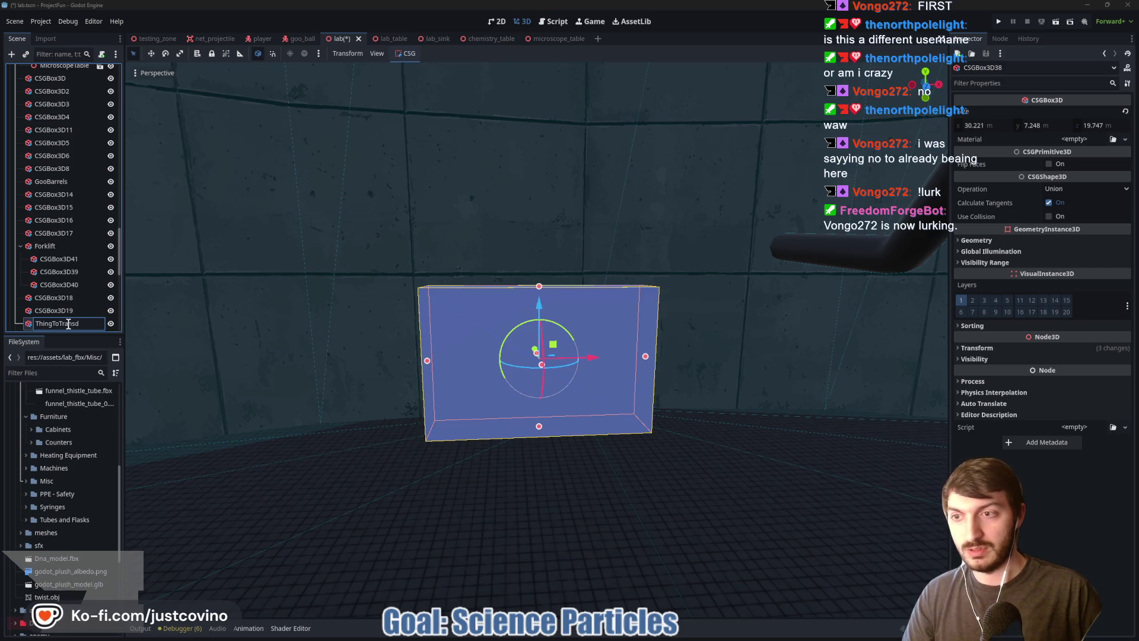
{"action": "key", "text": "BackSpace"}
{"action": "type", "text": "ferGoo"}
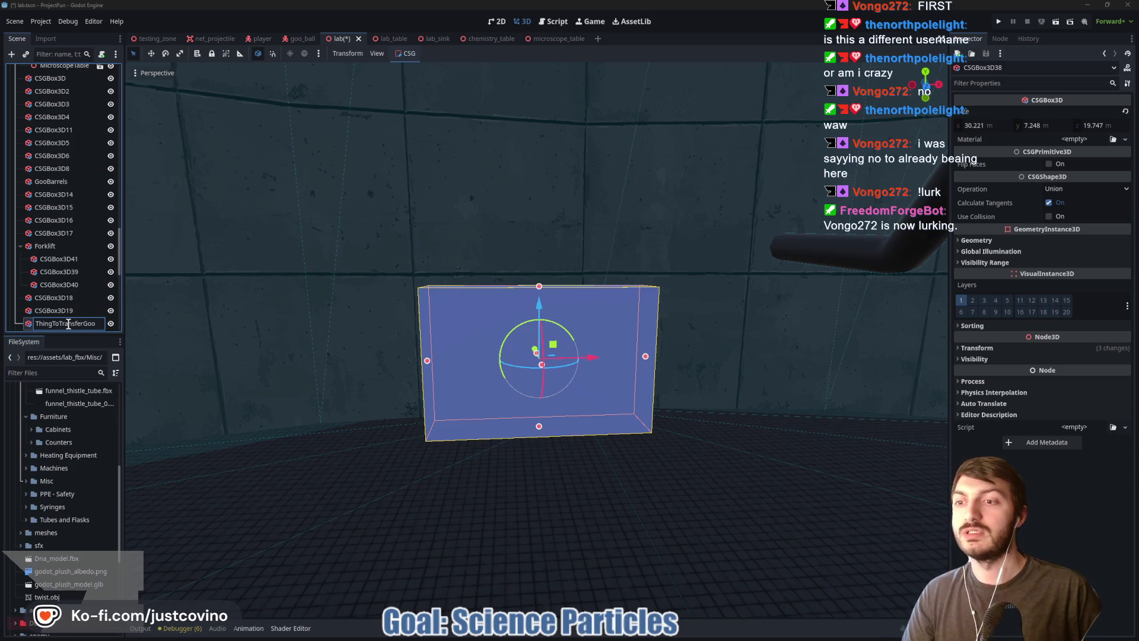
{"action": "key", "text": "Return"}
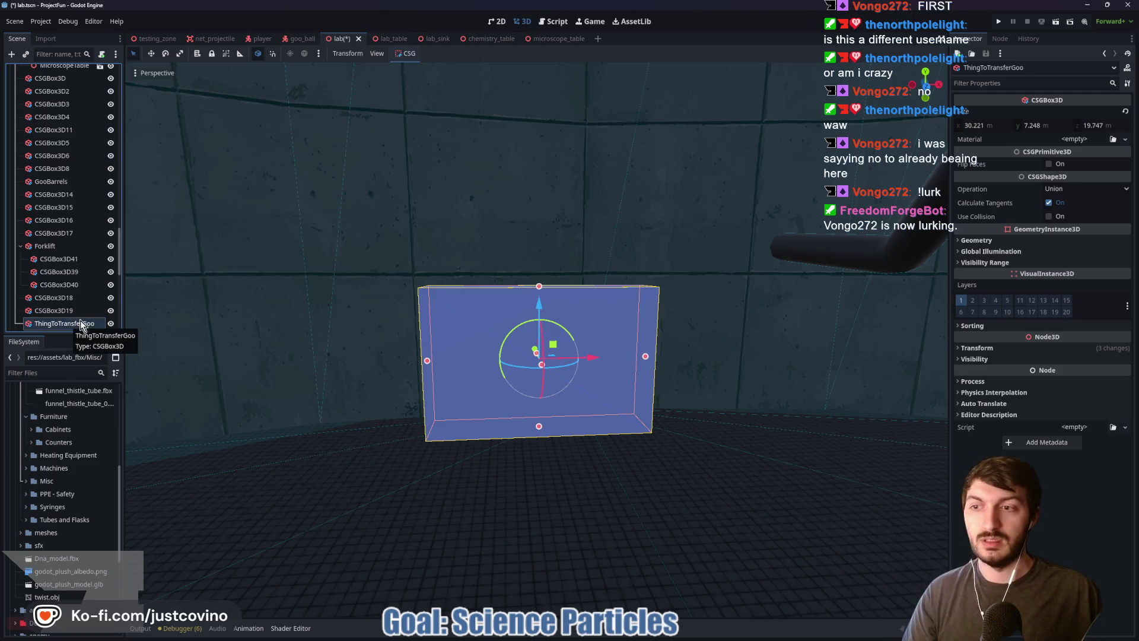
Step: Duplicate ThingToTransferGoo, nest the copy under it, and name it IntoTheBarrels
{"action": "key", "text": "ctrl+d"}
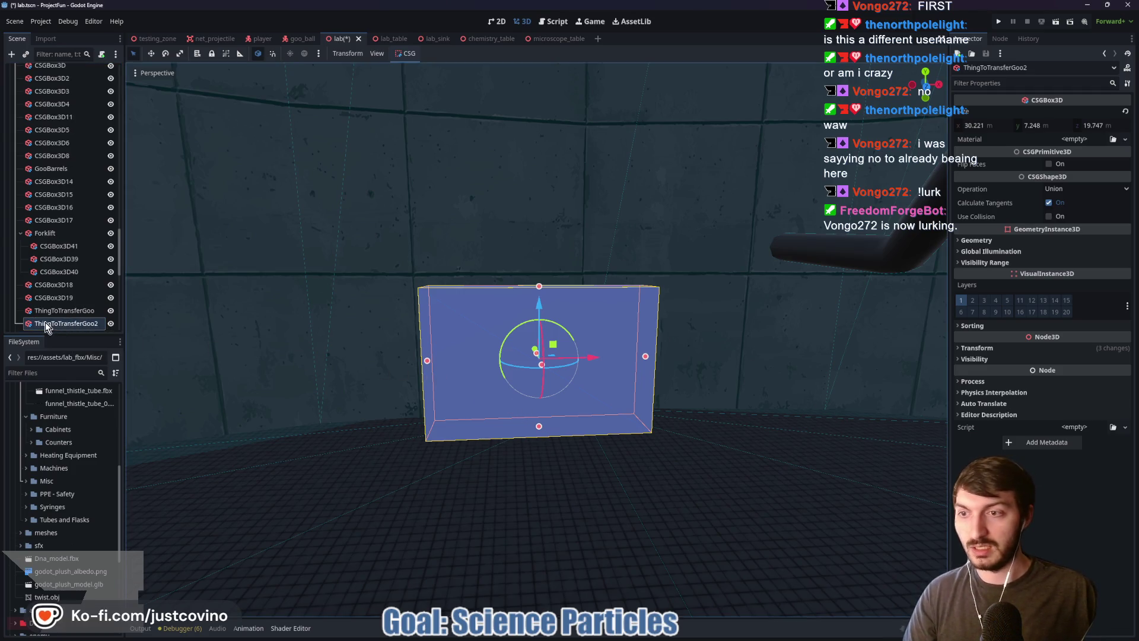
{"action": "left_click_drag", "start_coordinate": [46, 327], "coordinate": [63, 311]}
{"action": "type", "text": "IntoTheBarre"}
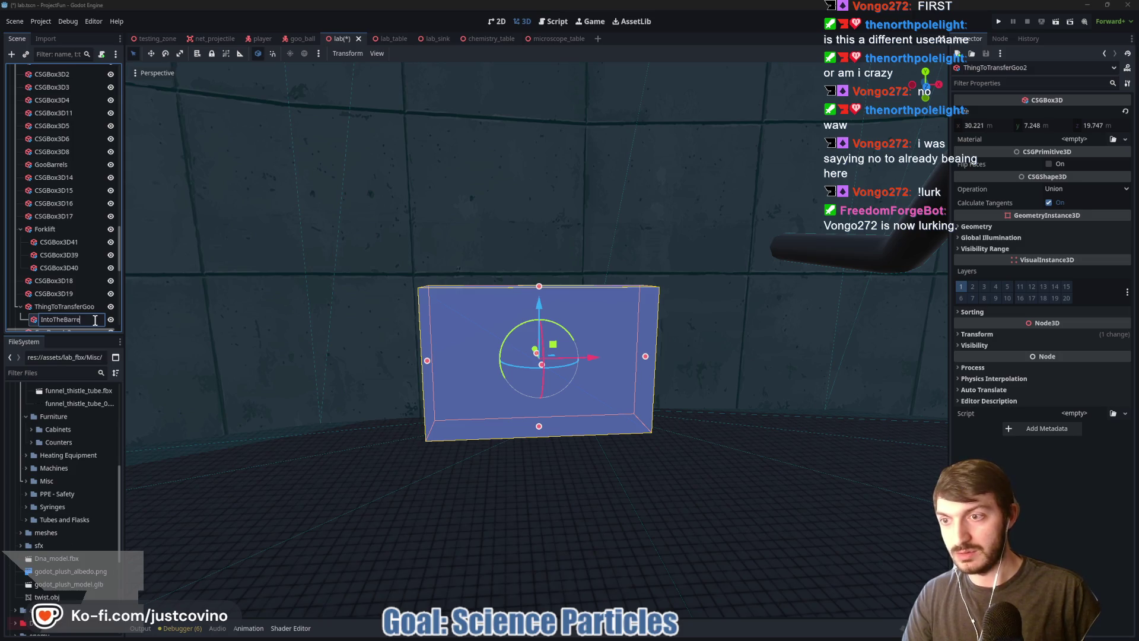
{"action": "type", "text": "ls"}
{"action": "key", "text": "Return"}
{"action": "scroll", "coordinate": [583, 385], "scroll_direction": "down", "scroll_amount": 2}
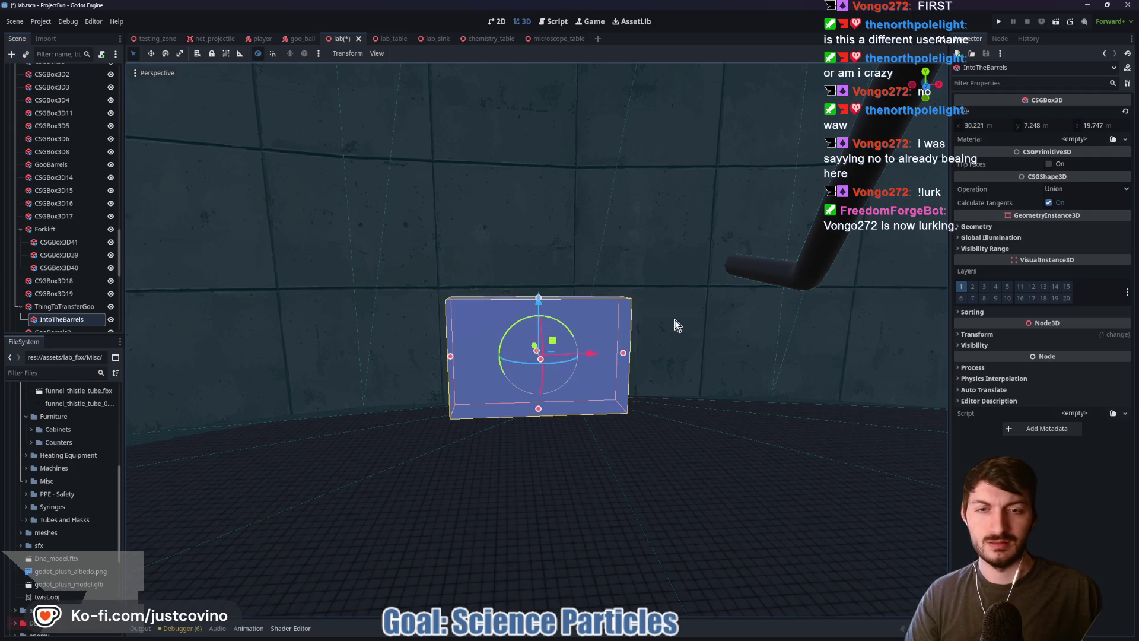
Step: Move IntoTheBarrels left along X and resize it to 6.189 m deep and 23.933 m tall
{"action": "mouse_move", "coordinate": [701, 379]}
{"action": "left_mouse_down"}
{"action": "mouse_move", "coordinate": [625, 391]}
{"action": "mouse_move", "coordinate": [655, 362]}
{"action": "mouse_move", "coordinate": [564, 368]}
{"action": "mouse_move", "coordinate": [593, 363]}
{"action": "mouse_move", "coordinate": [578, 343]}
{"action": "mouse_move", "coordinate": [587, 331]}
{"action": "left_mouse_up"}
{"action": "key", "text": "Escape"}
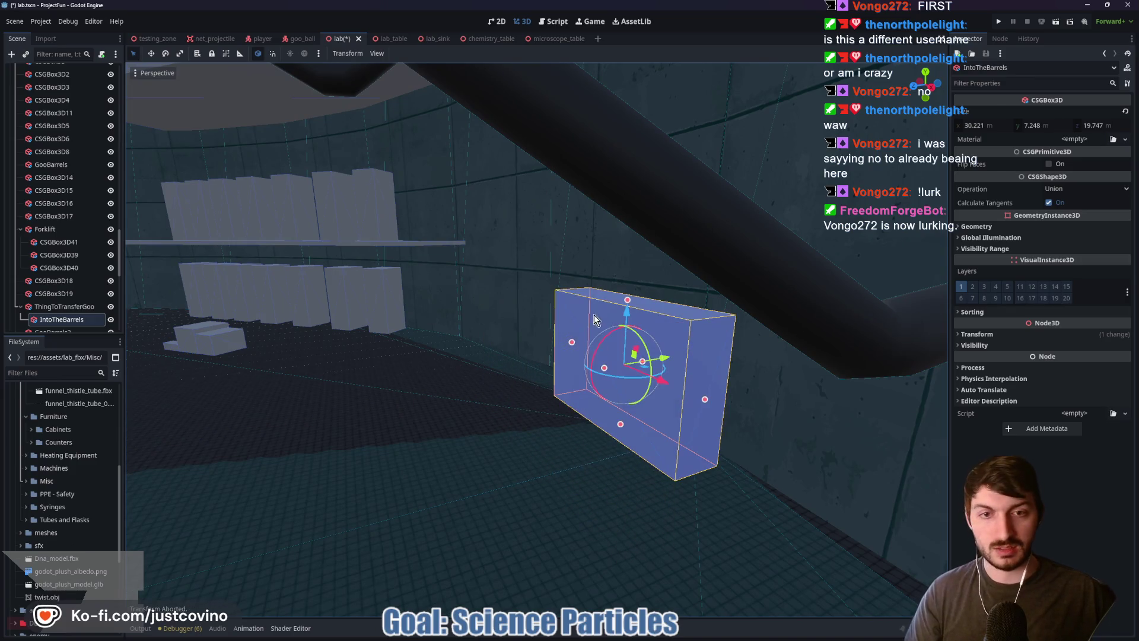
{"action": "left_click_drag", "start_coordinate": [660, 356], "coordinate": [623, 371]}
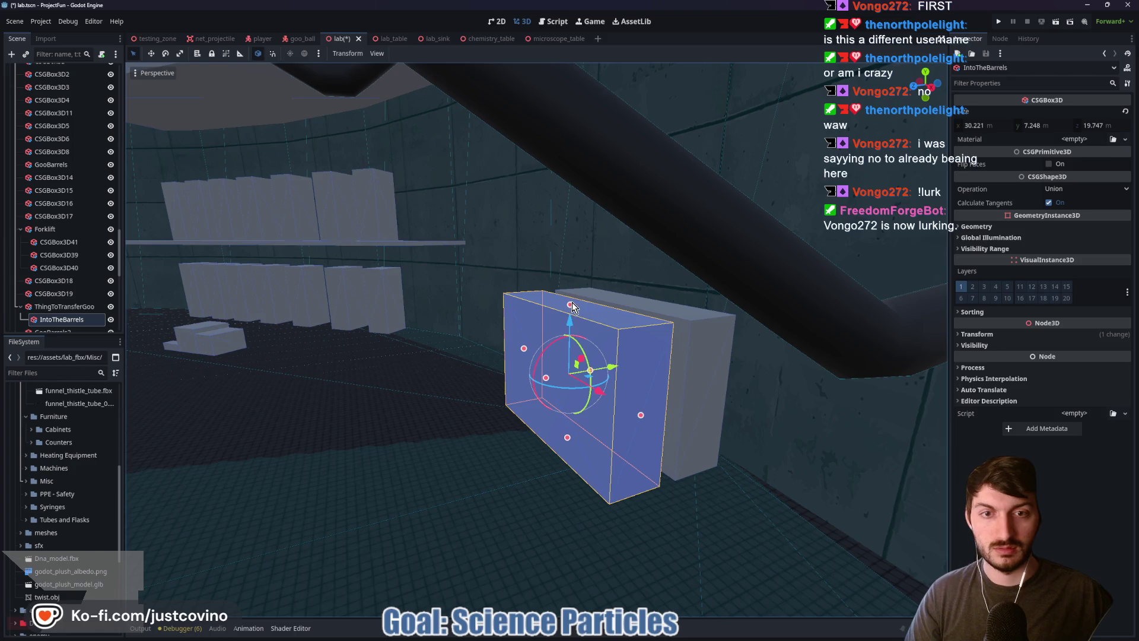
{"action": "mouse_move", "coordinate": [570, 305]}
{"action": "left_mouse_down"}
{"action": "mouse_move", "coordinate": [546, 431]}
{"action": "mouse_move", "coordinate": [449, 445]}
{"action": "left_mouse_up"}
{"action": "mouse_move", "coordinate": [578, 415]}
{"action": "left_mouse_down"}
{"action": "mouse_move", "coordinate": [356, 412]}
{"action": "mouse_move", "coordinate": [375, 373]}
{"action": "left_mouse_up"}
{"action": "key", "text": "w"}
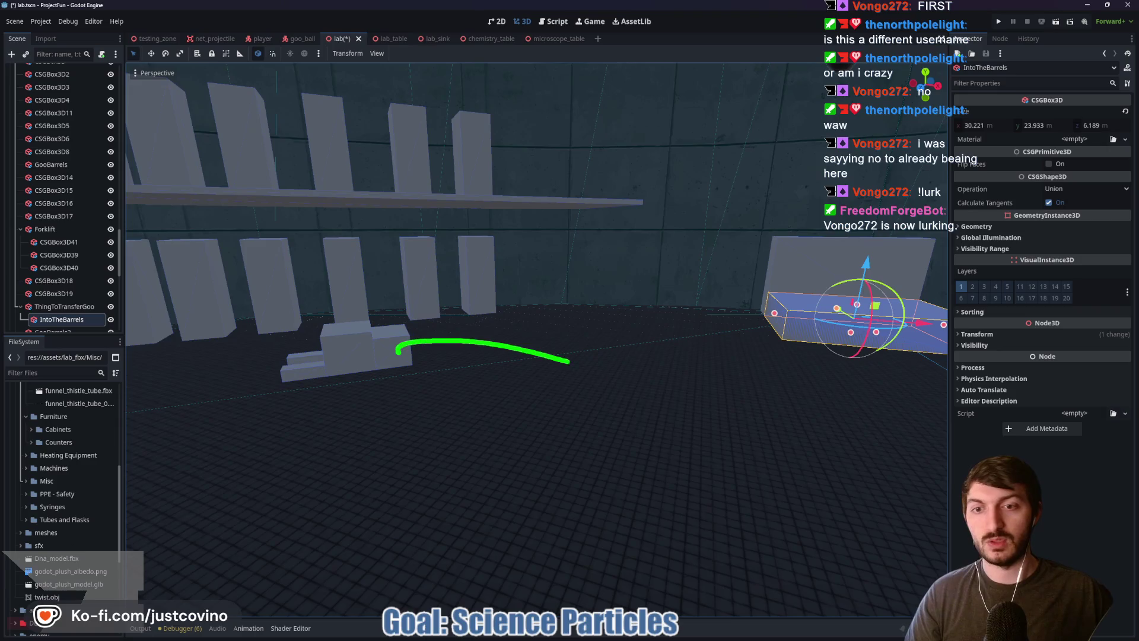
{"action": "left_click_drag", "start_coordinate": [403, 440], "coordinate": [403, 440]}
{"action": "key", "text": "f"}
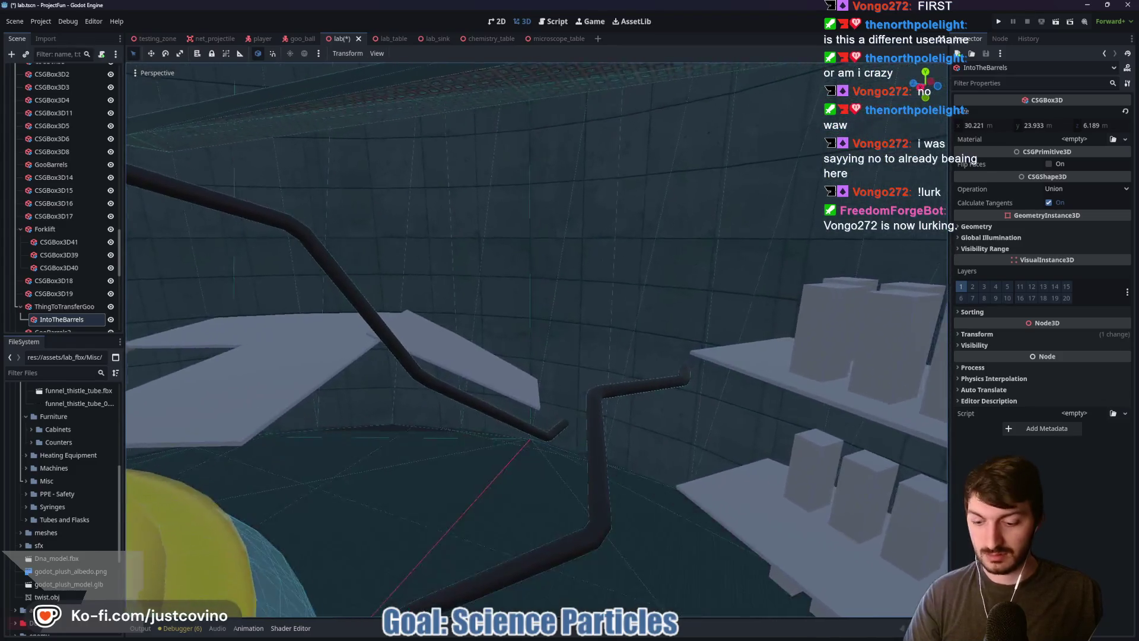
Step: Save the lab.tscn scene with Ctrl+S
{"action": "left_click_drag", "start_coordinate": [466, 418], "coordinate": [466, 418]}
{"action": "key", "text": "ctrl+s"}
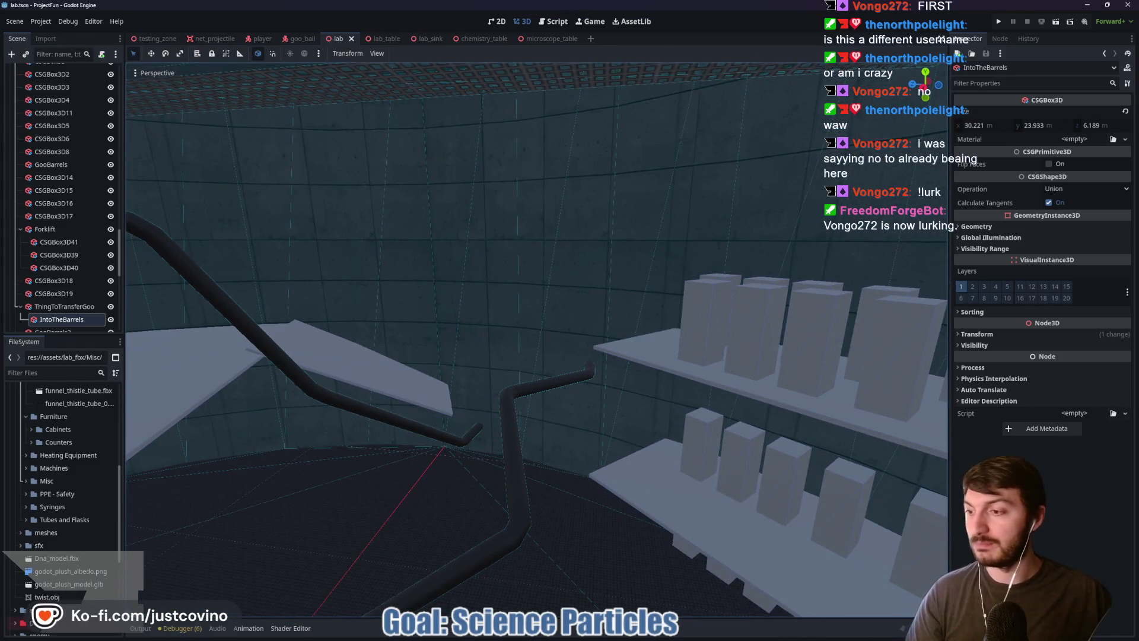